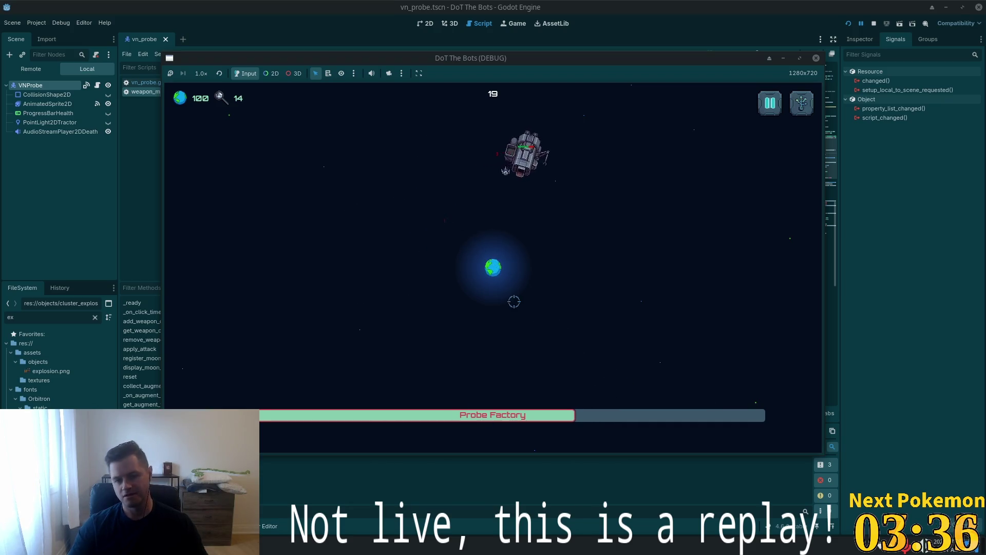
Pause the running DoT The Bots game and quit to its title menu
{"action": "left_click", "coordinate": [763, 111]}
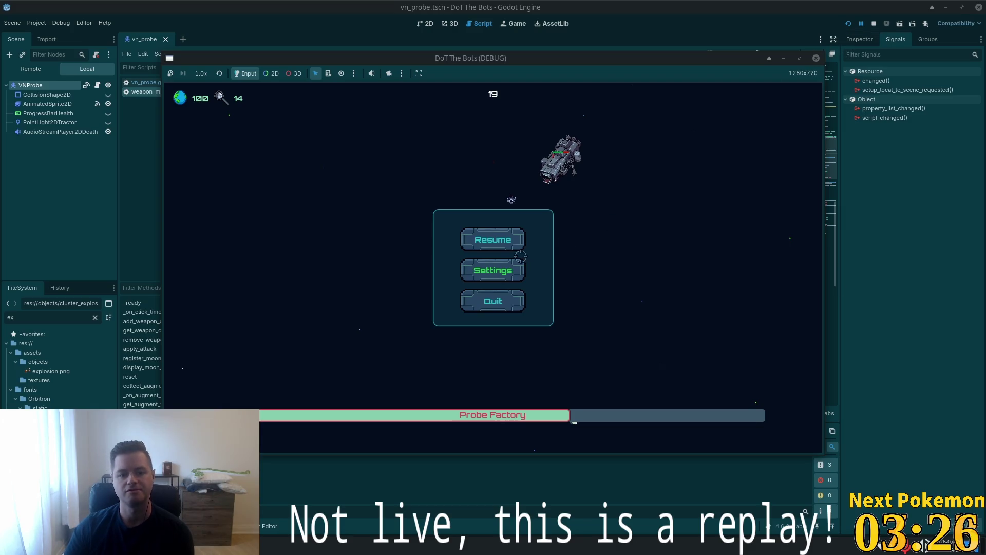
{"action": "left_click", "coordinate": [487, 308]}
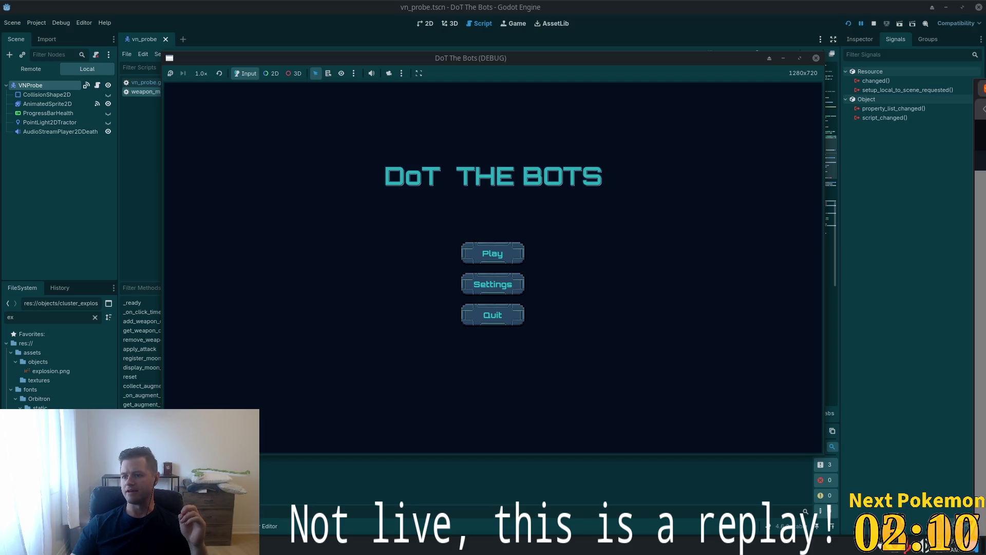
{"action": "key", "text": "alt+Tab"}
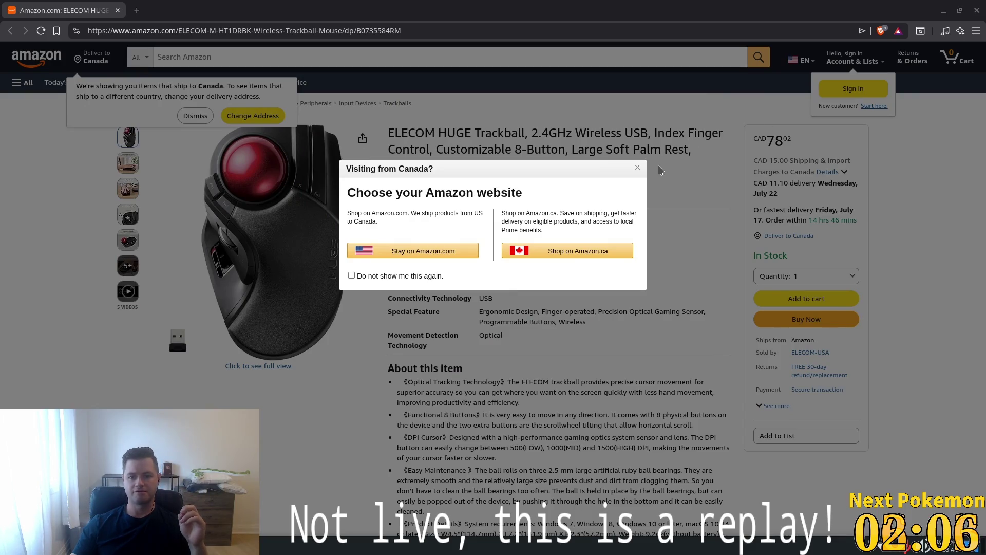
Close the 'Visiting from Canada?' dialog and dismiss the delivery notice on the ELECOM HUGE trackball page
{"action": "left_click", "coordinate": [637, 169]}
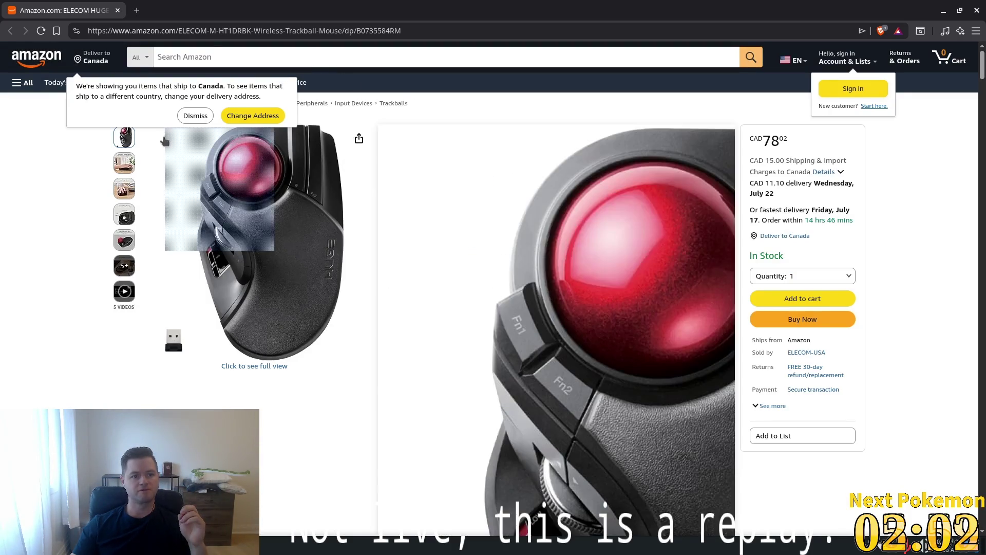
{"action": "left_click", "coordinate": [192, 117]}
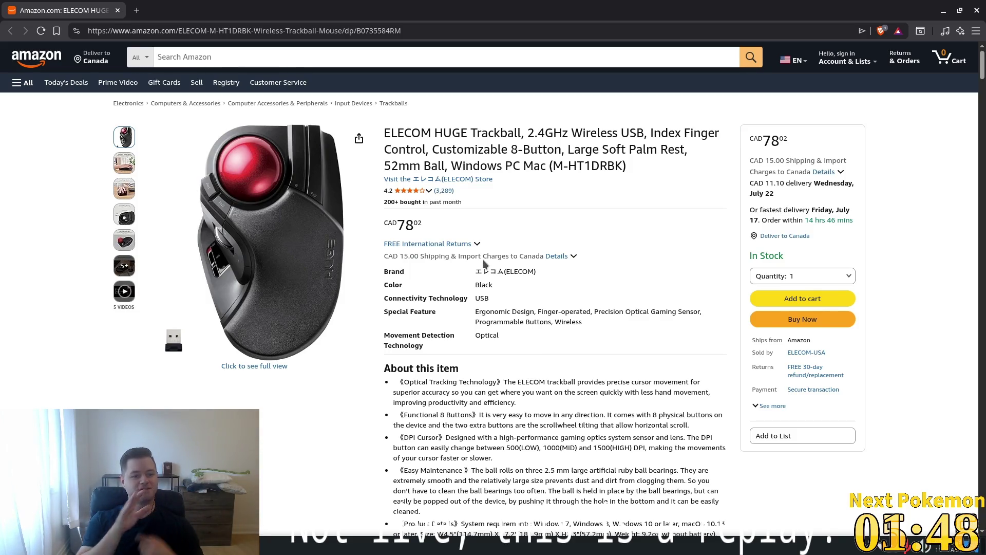
{"action": "mouse_move", "coordinate": [262, 234]}
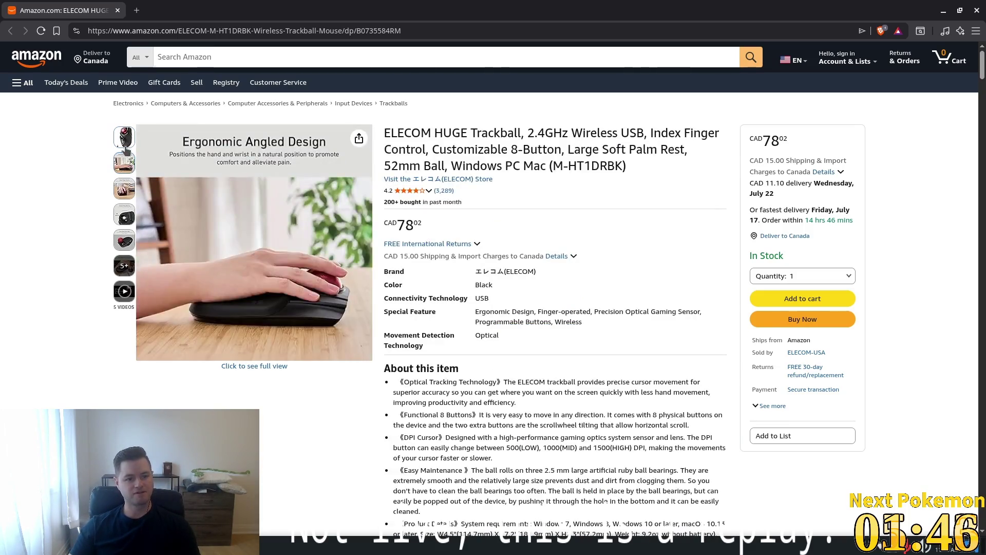
{"action": "mouse_move", "coordinate": [123, 188]}
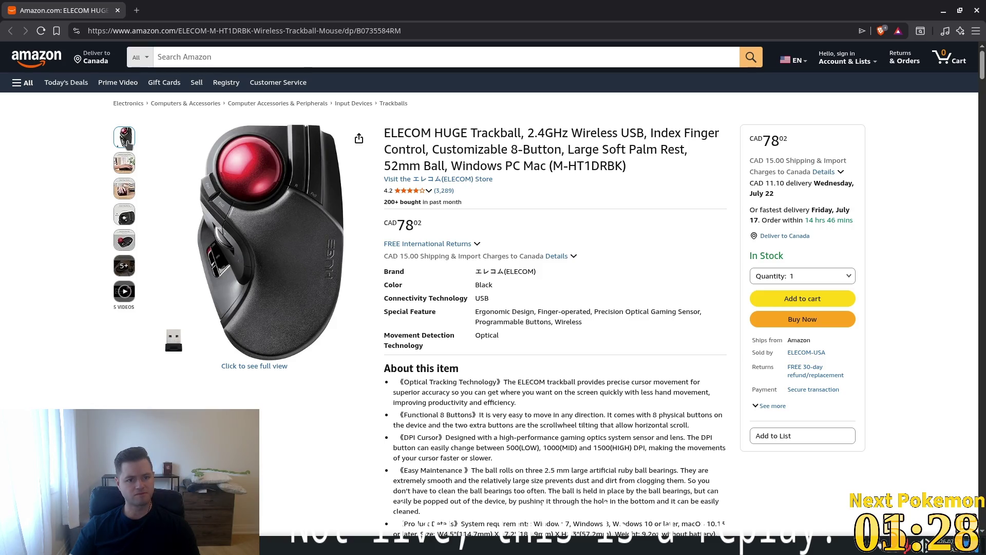
{"action": "mouse_move", "coordinate": [123, 163]}
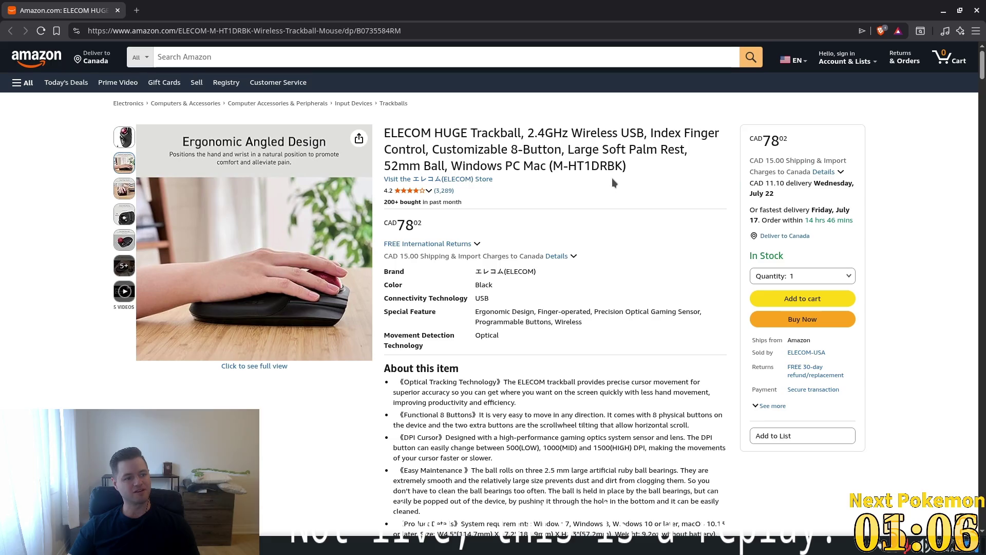
Preview the ELECOM trackball's product photos, then close the browser to return to Godot
{"action": "mouse_move", "coordinate": [235, 276]}
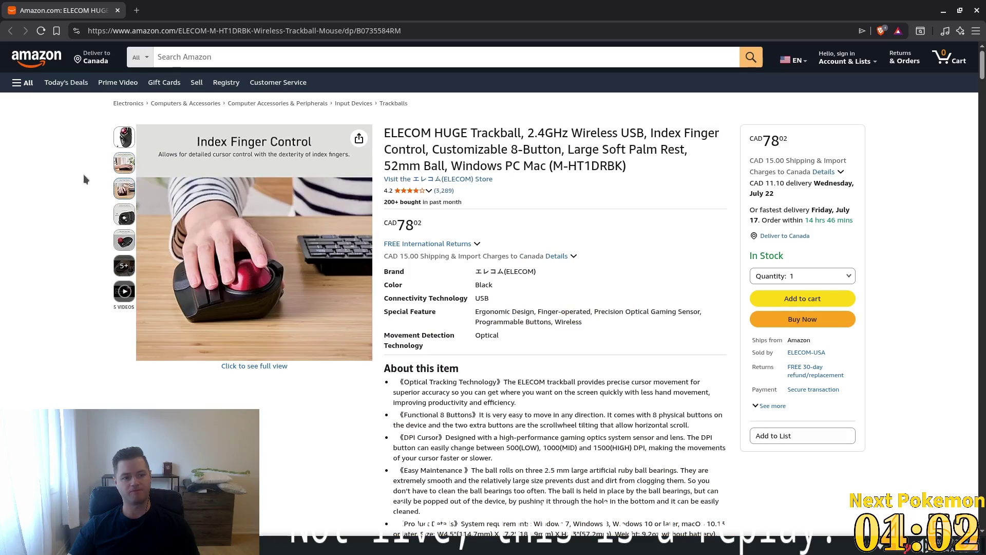
{"action": "mouse_move", "coordinate": [218, 217]}
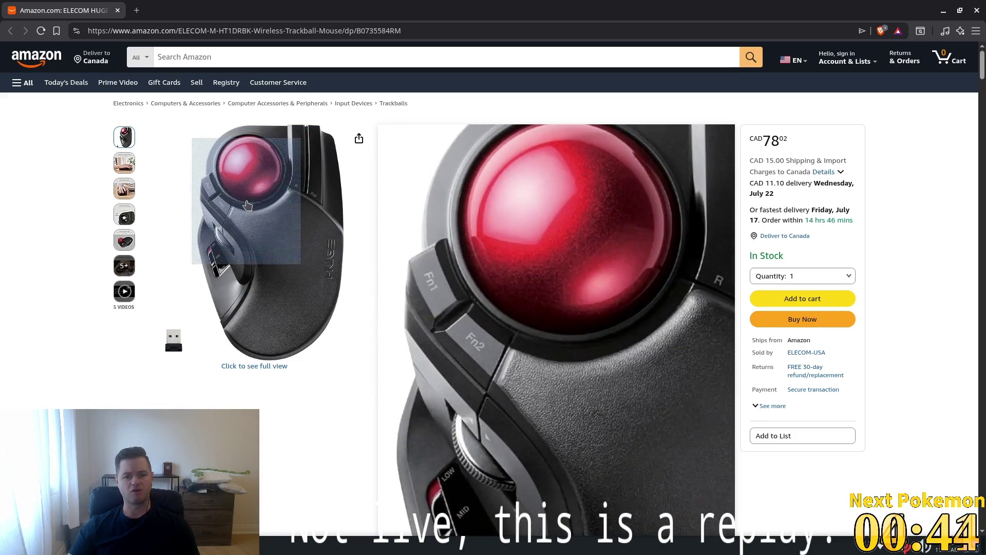
{"action": "left_click", "coordinate": [975, 11]}
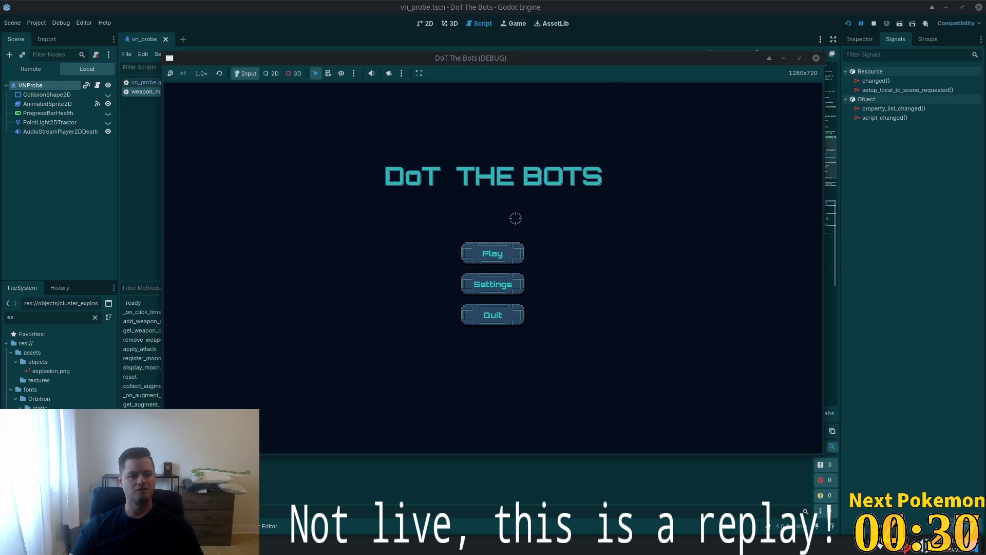
Bring weapon_manager.gd forward at line 63, clear the 'ex' filter, and open probe_factory_boss.tscn
{"action": "left_click", "coordinate": [645, 31]}
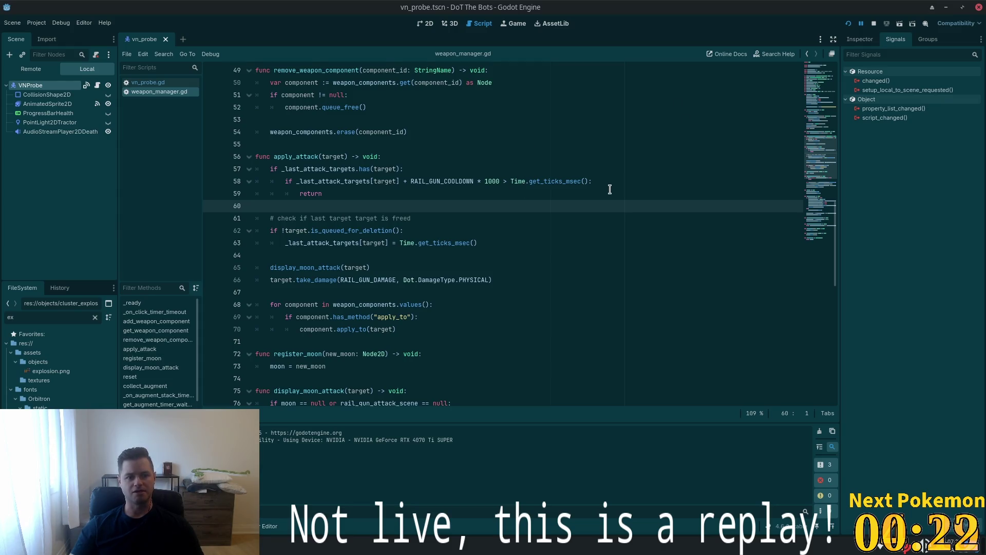
{"action": "left_click", "coordinate": [554, 244]}
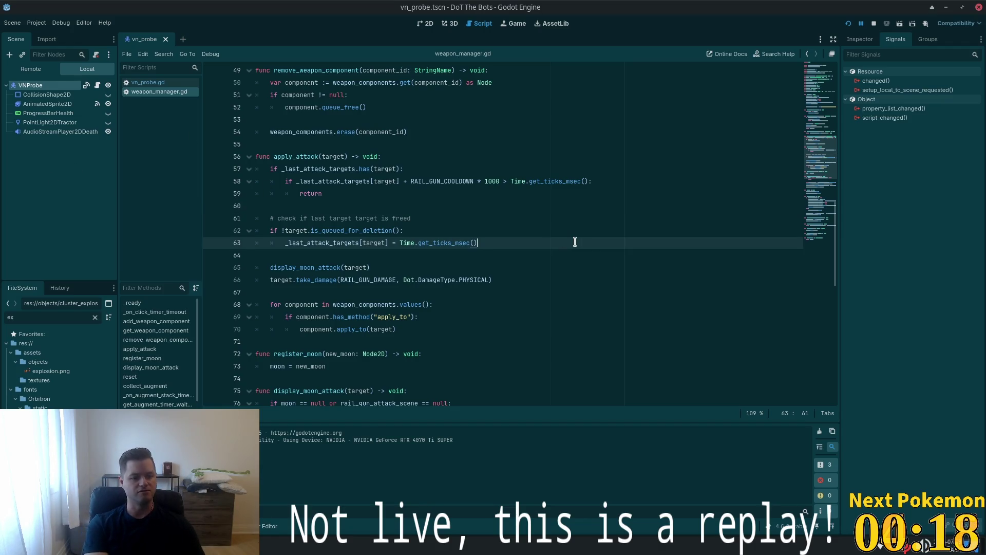
{"action": "left_click", "coordinate": [94, 317]}
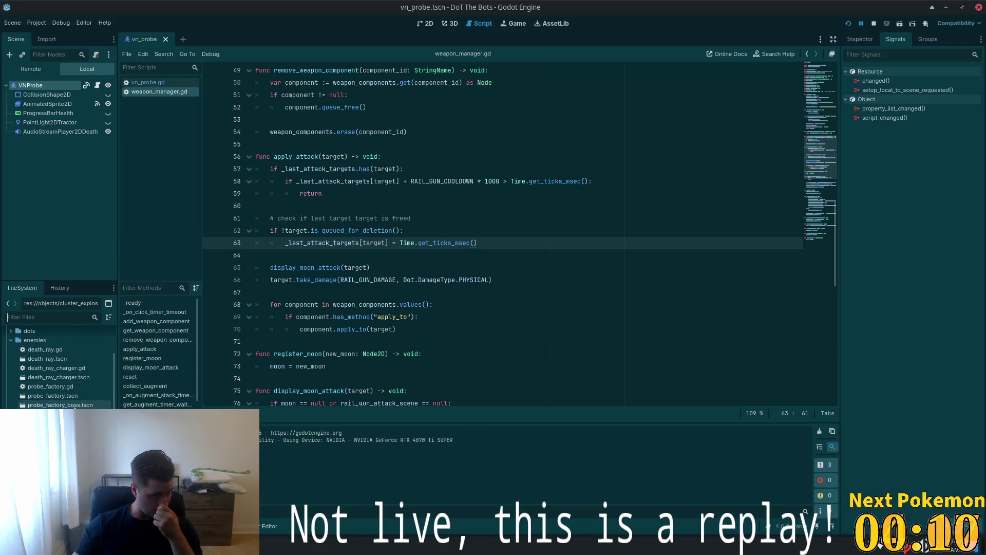
{"action": "double_click", "coordinate": [70, 406]}
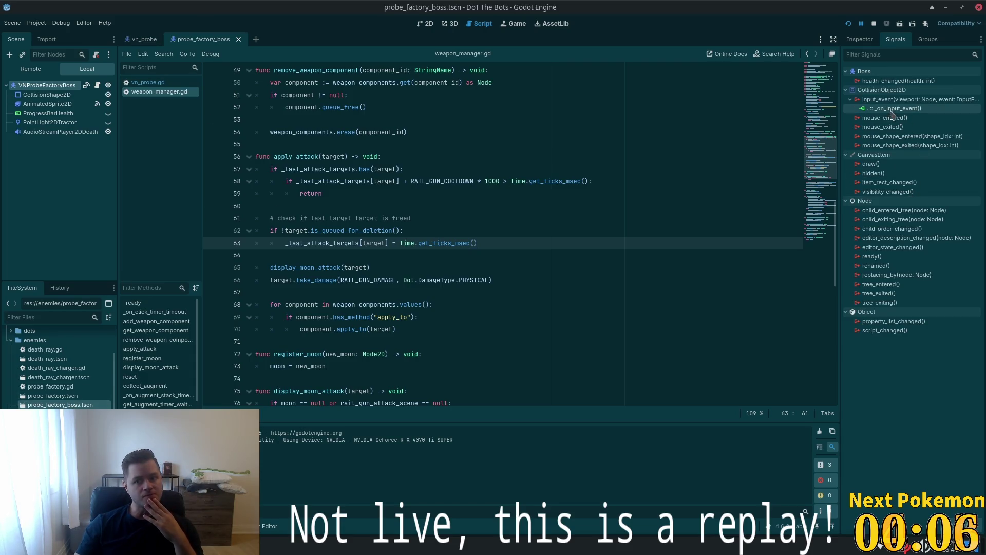
Open probe_factory.gd from the boss's _on_input_event signal connection in the Signals dock
{"action": "left_click", "coordinate": [892, 109]}
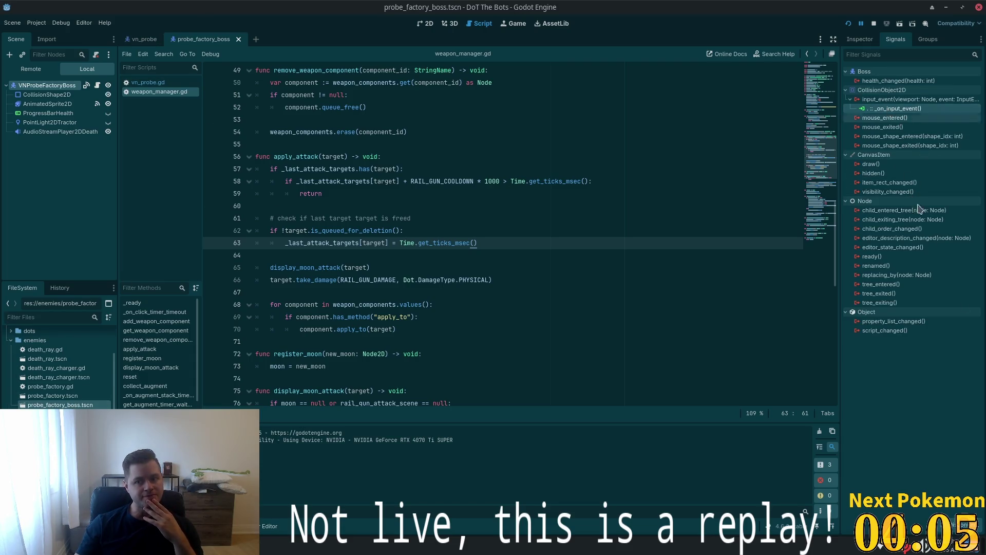
{"action": "double_click", "coordinate": [882, 109]}
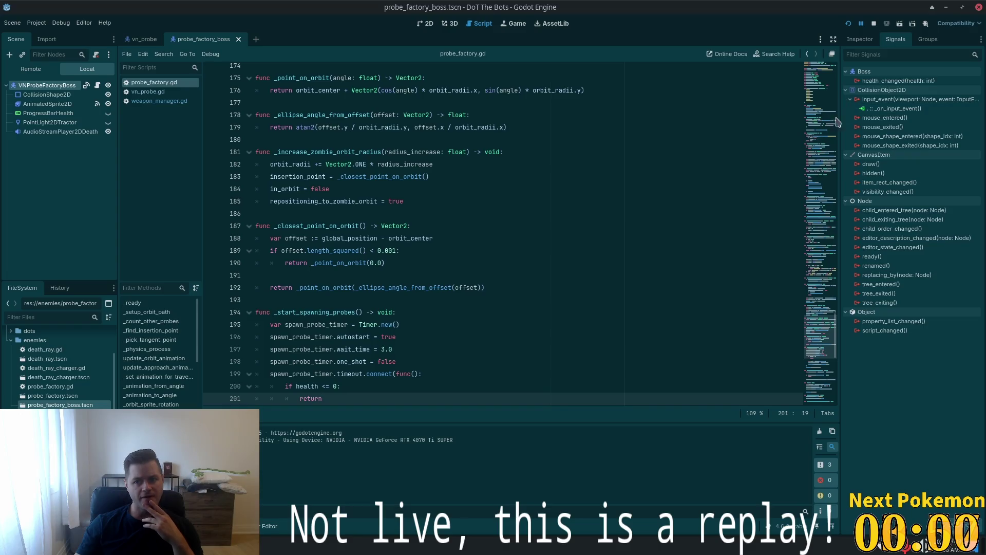
{"action": "right_click", "coordinate": [921, 109]}
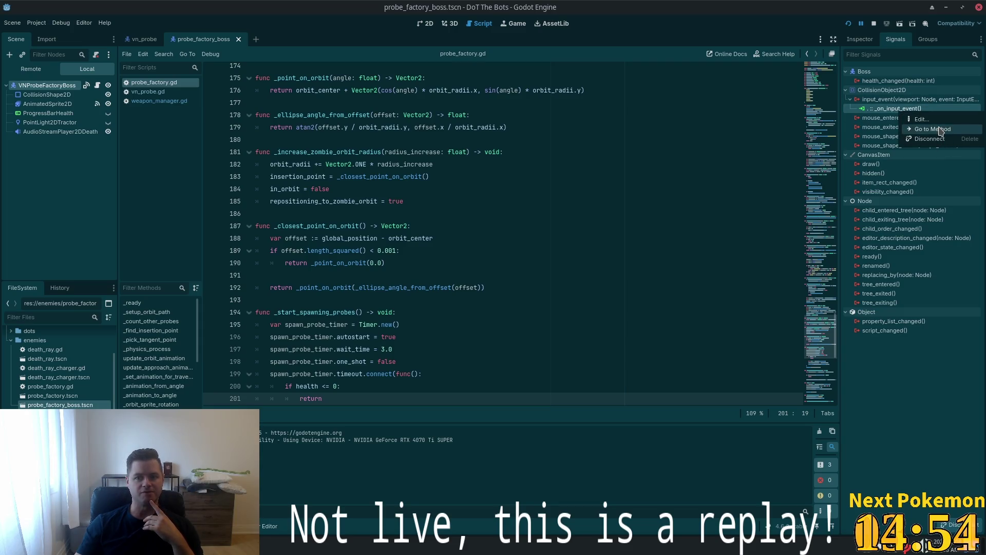
{"action": "left_click", "coordinate": [918, 147]}
Look through probe_factory.gd, then open its Boss base class script boss.gd
{"action": "scroll", "coordinate": [611, 242], "scroll_direction": "down", "scroll_amount": 7}
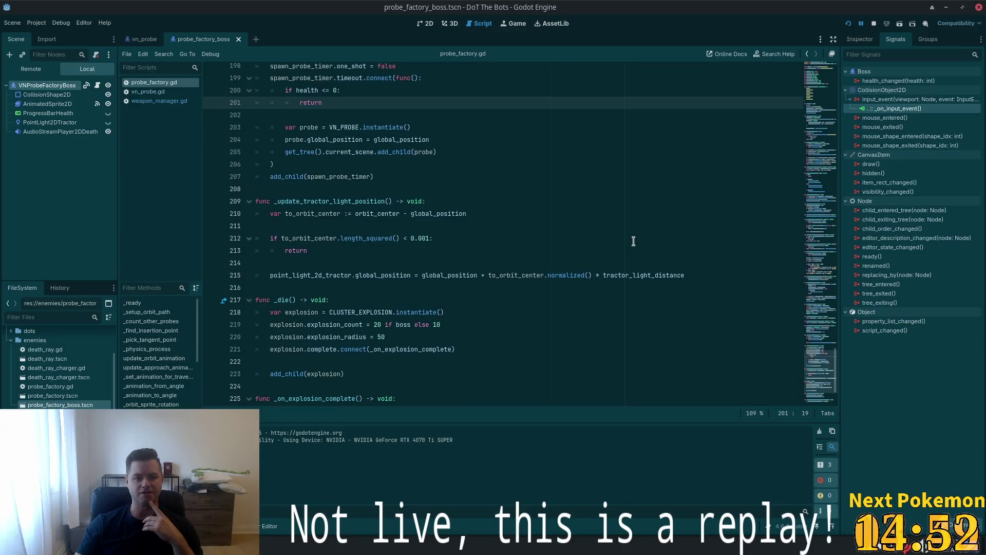
{"action": "scroll", "coordinate": [582, 273], "scroll_direction": "down", "scroll_amount": 2}
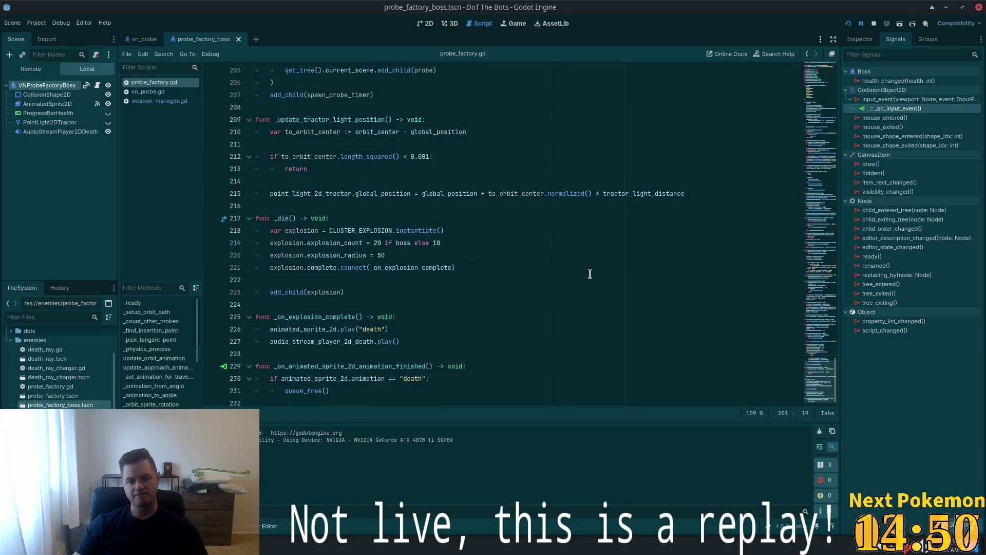
{"action": "scroll", "coordinate": [586, 265], "scroll_direction": "up", "scroll_amount": 12}
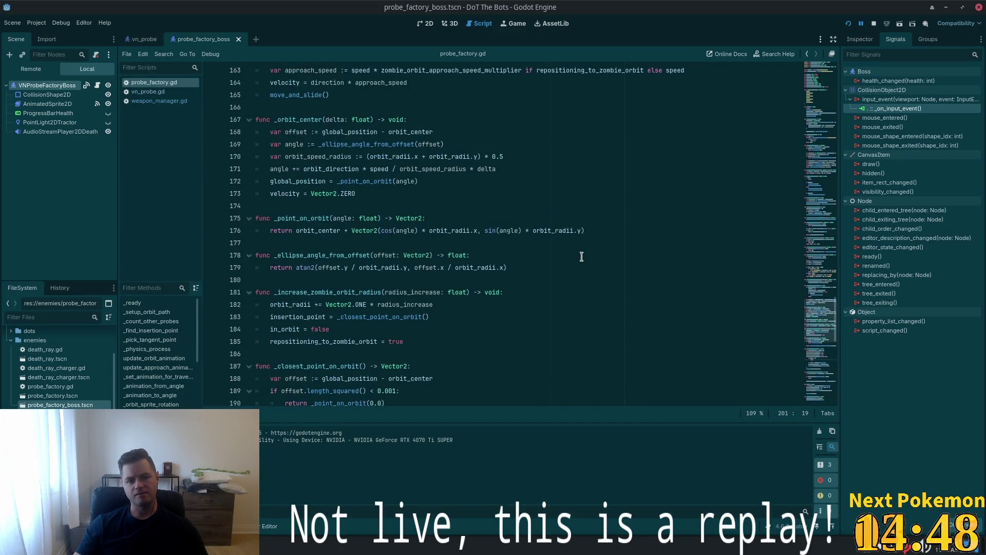
{"action": "scroll", "coordinate": [581, 256], "scroll_direction": "up", "scroll_amount": 20}
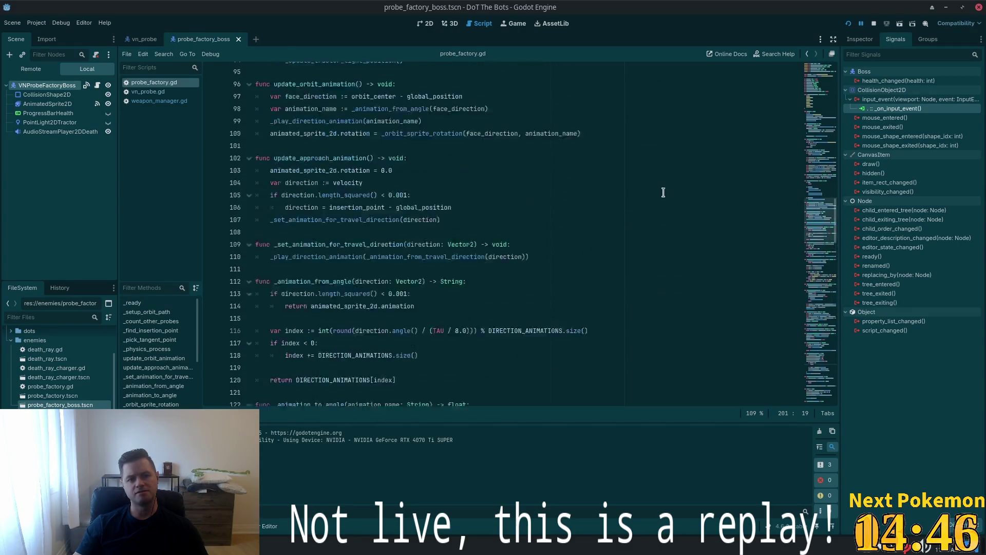
{"action": "scroll", "coordinate": [651, 197], "scroll_direction": "up", "scroll_amount": 20}
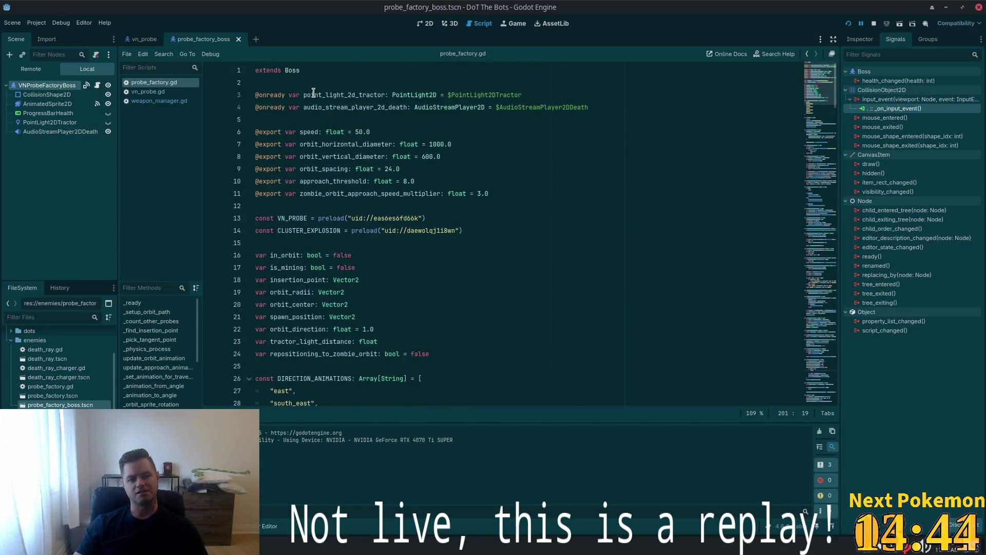
{"action": "left_click", "coordinate": [292, 70], "text": "ctrl"}
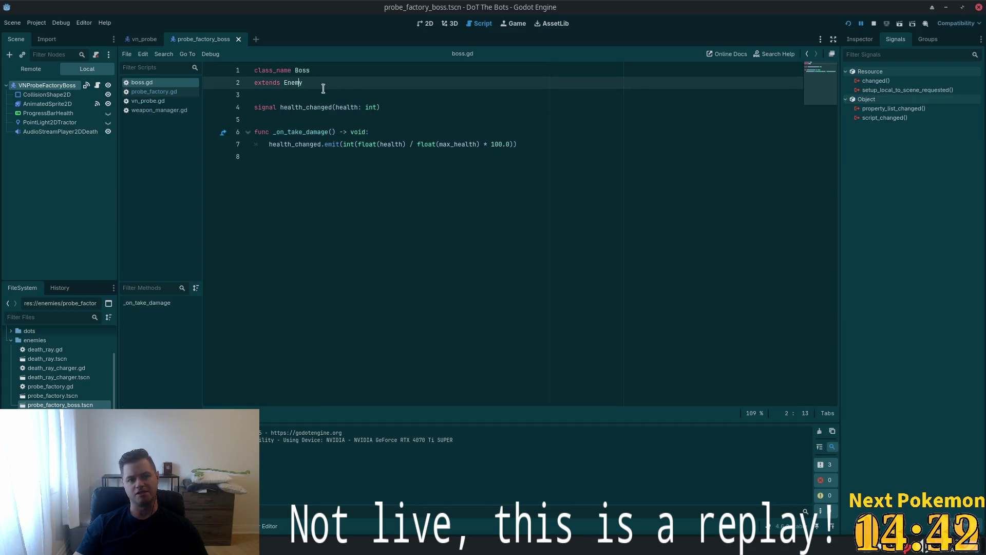
Open enemy.gd and inspect _on_input_event, including the flash-red code on lines 95–97
{"action": "left_click", "coordinate": [296, 87], "text": "ctrl"}
{"action": "scroll", "coordinate": [671, 308], "scroll_direction": "down", "scroll_amount": 15}
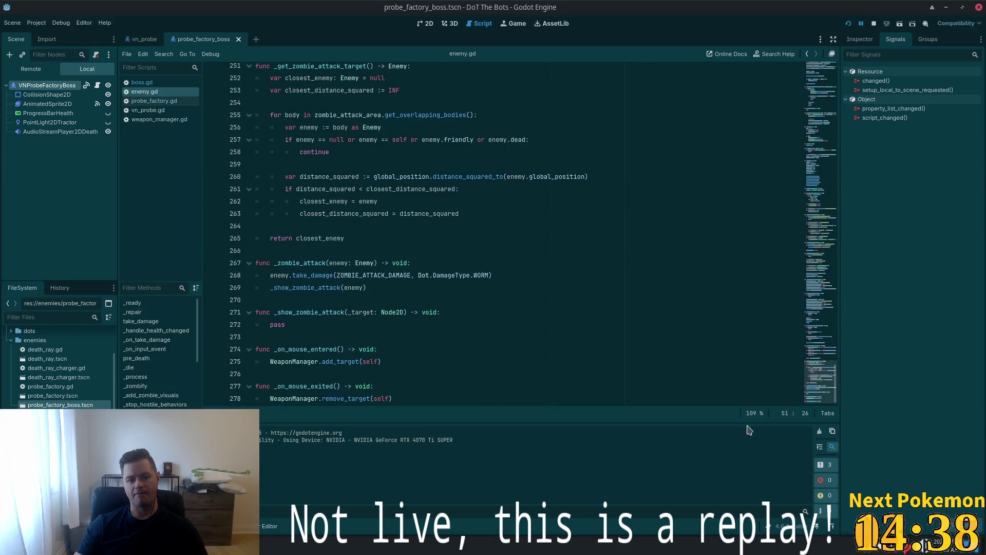
{"action": "left_click_drag", "start_coordinate": [821, 380], "coordinate": [824, 176]}
{"action": "left_click", "coordinate": [364, 130]}
{"action": "double_click", "coordinate": [355, 144]}
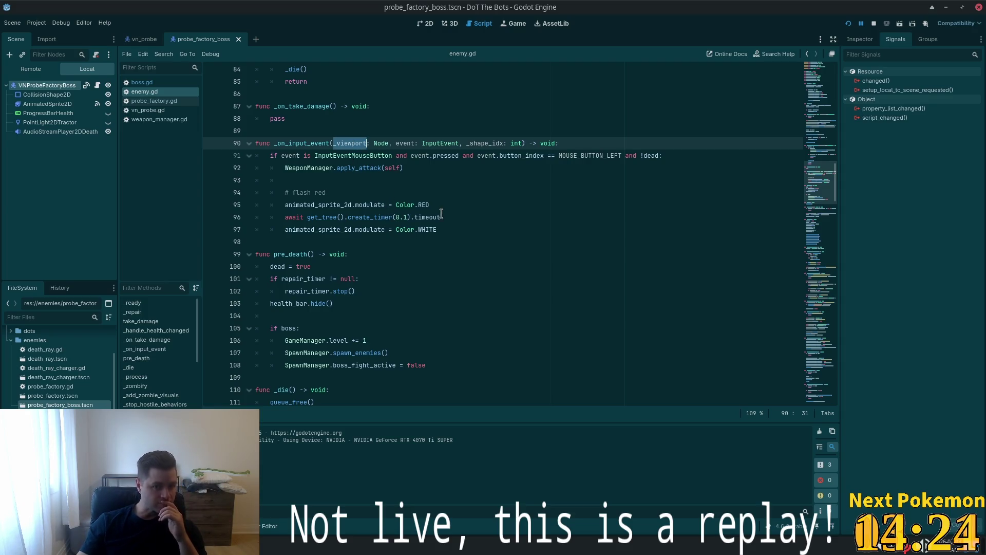
{"action": "scroll", "coordinate": [440, 214], "scroll_direction": "up", "scroll_amount": 1}
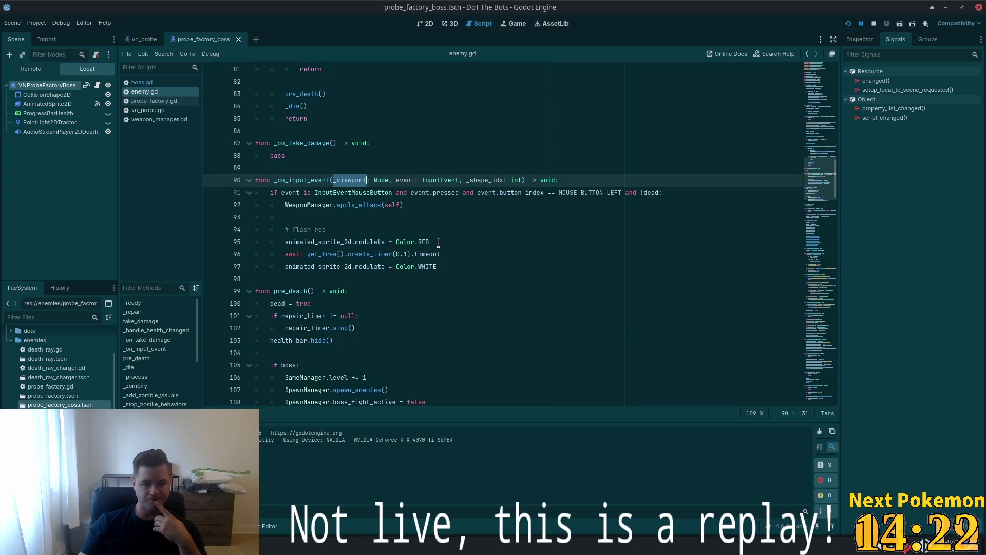
{"action": "left_click_drag", "start_coordinate": [457, 265], "coordinate": [311, 239]}
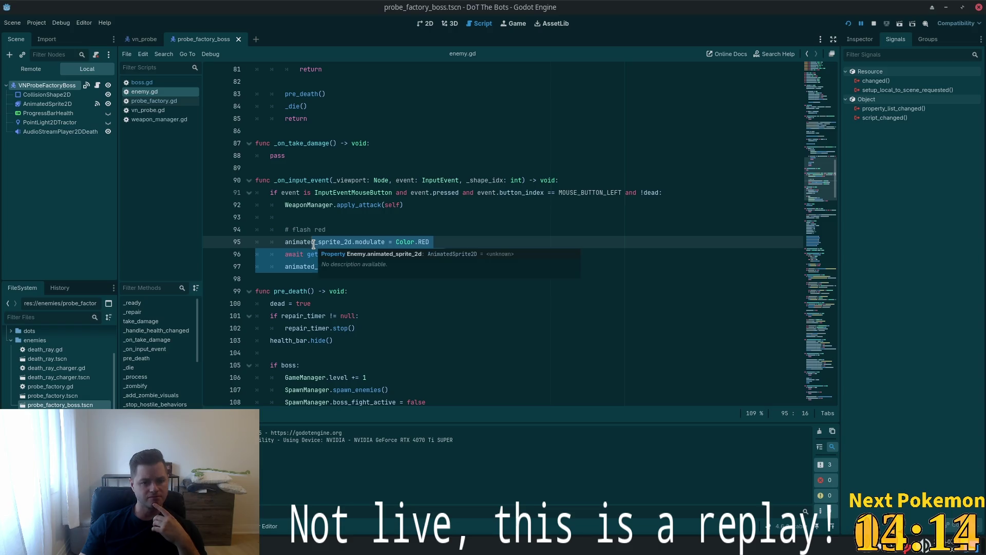
{"action": "left_click", "coordinate": [428, 215]}
{"action": "left_click_drag", "start_coordinate": [448, 269], "coordinate": [287, 243]}
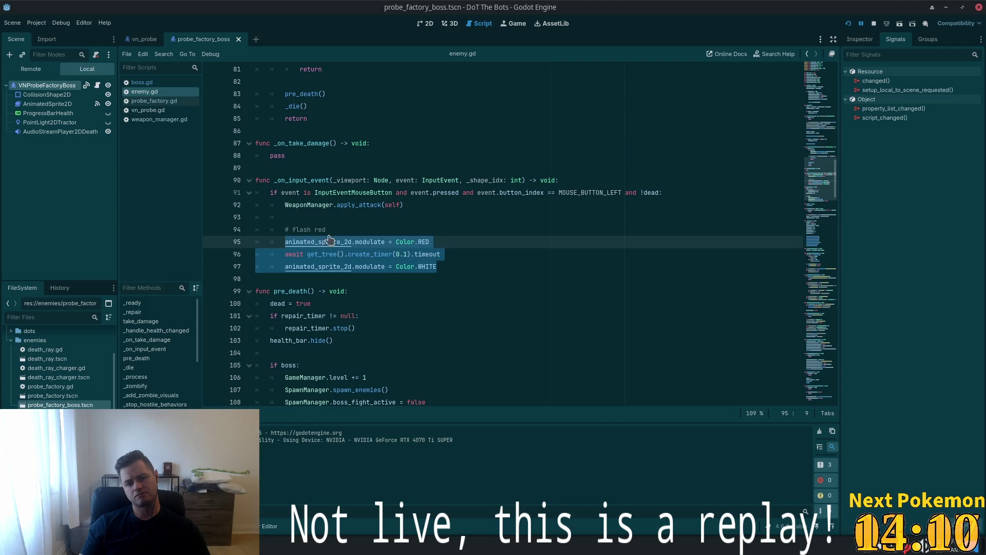
{"action": "left_click", "coordinate": [286, 230], "text": "shift"}
{"action": "key", "text": "BackSpace"}
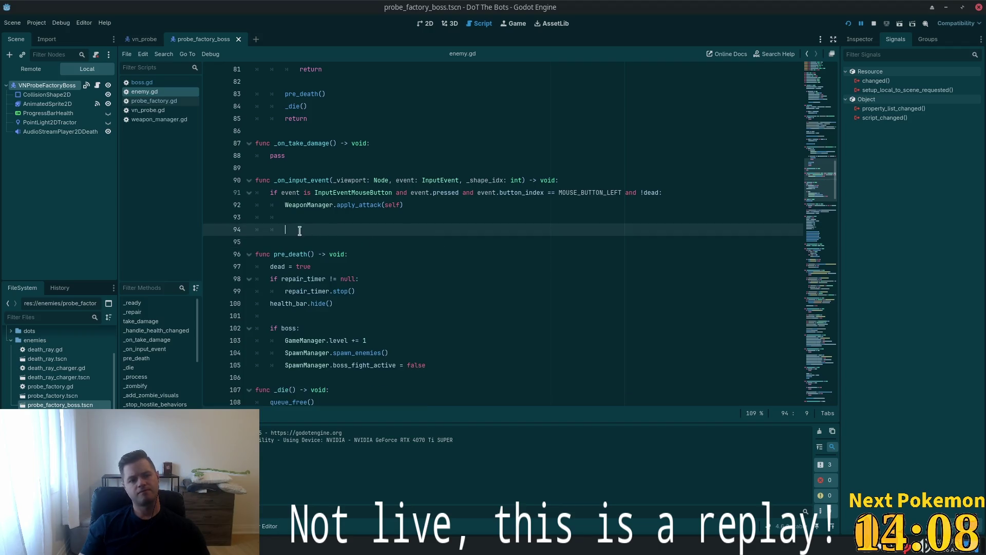
{"action": "key", "text": "shift+Up"}
{"action": "key", "text": "shift+Up"}
{"action": "key", "text": "shift+Home"}
{"action": "key", "text": "shift+Down"}
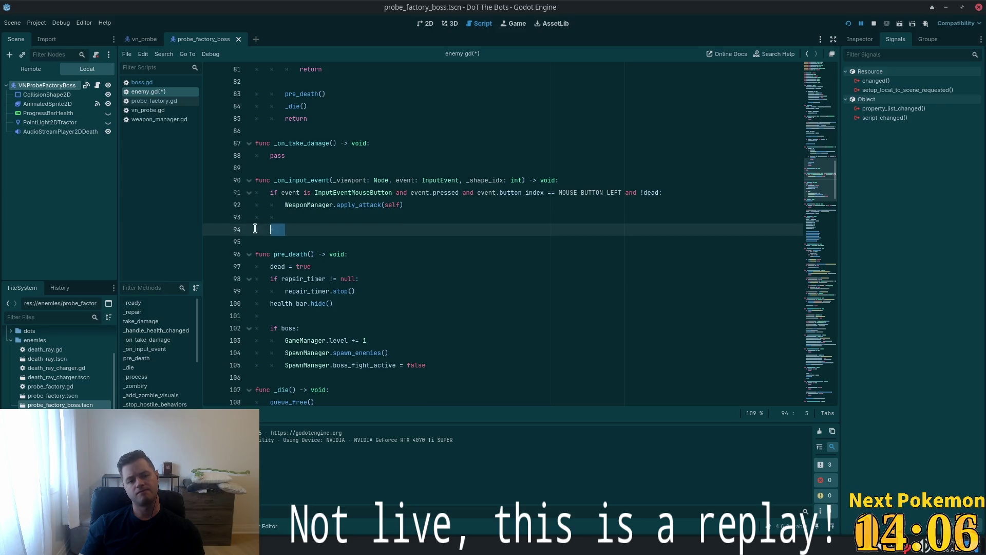
{"action": "key", "text": "BackSpace"}
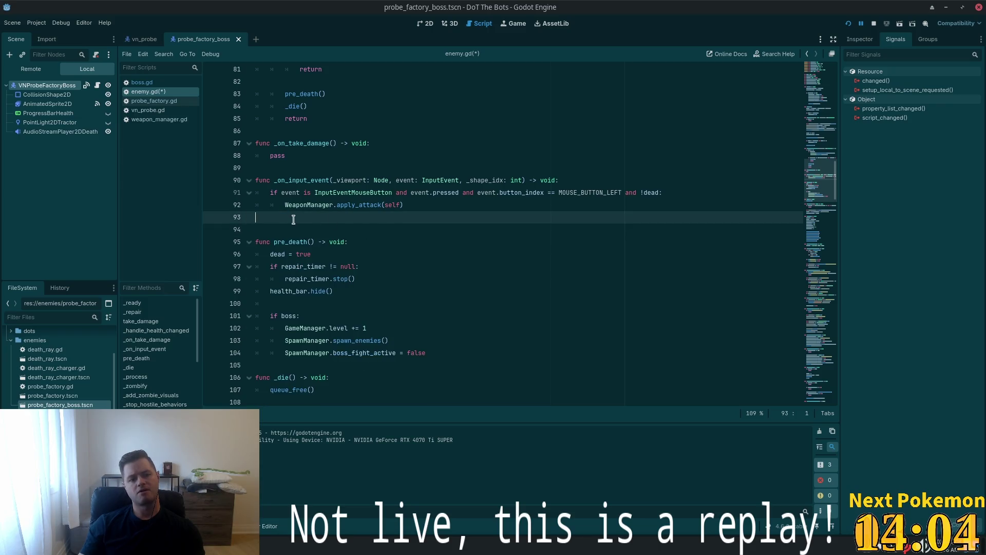
{"action": "key", "text": "shift+Up"}
{"action": "key", "text": "shift+Up"}
{"action": "key", "text": "shift+Up"}
{"action": "key", "text": "BackSpace"}
{"action": "key", "text": "BackSpace"}
{"action": "key", "text": "BackSpace"}
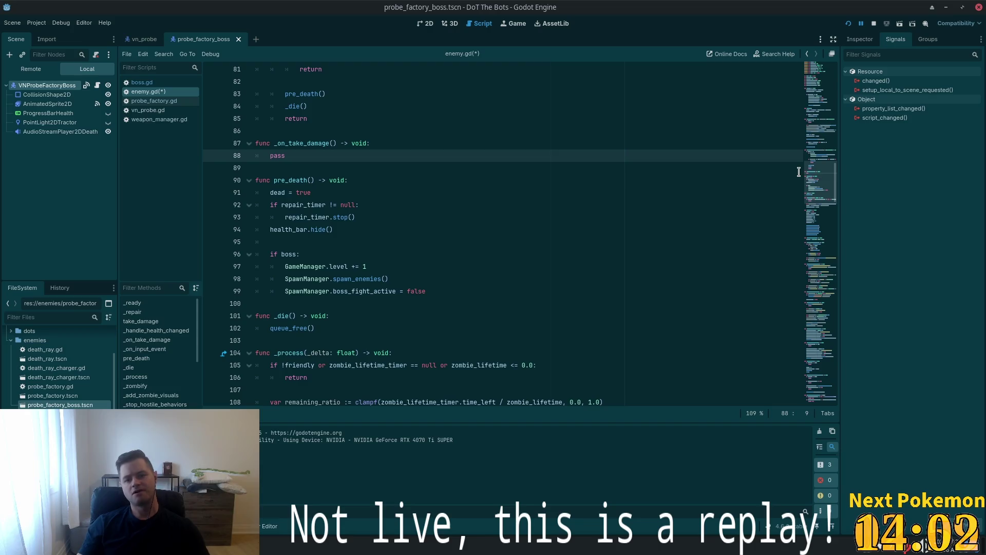
{"action": "key", "text": "ctrl+z"}
{"action": "key", "text": "ctrl+z"}
{"action": "key", "text": "ctrl+z"}
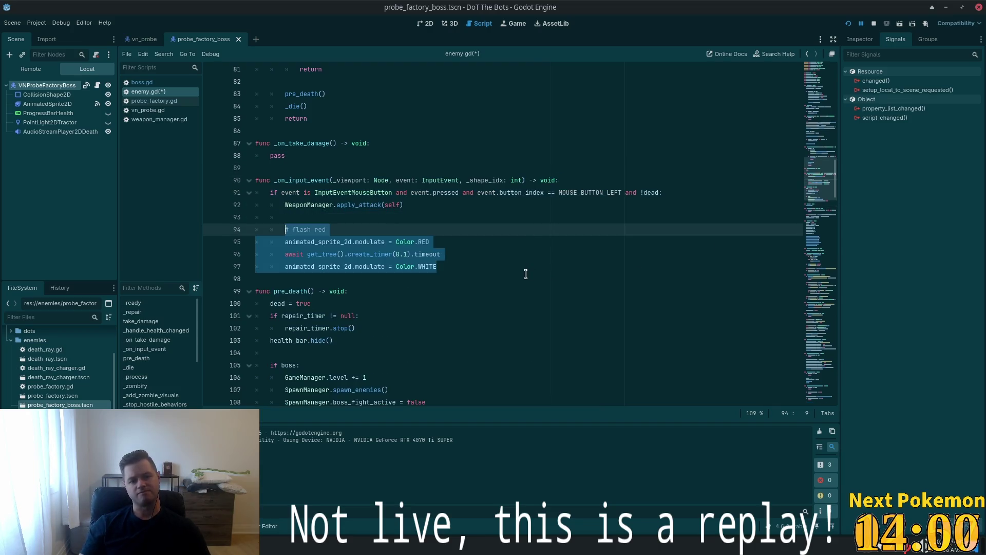
{"action": "key", "text": "ctrl+s"}
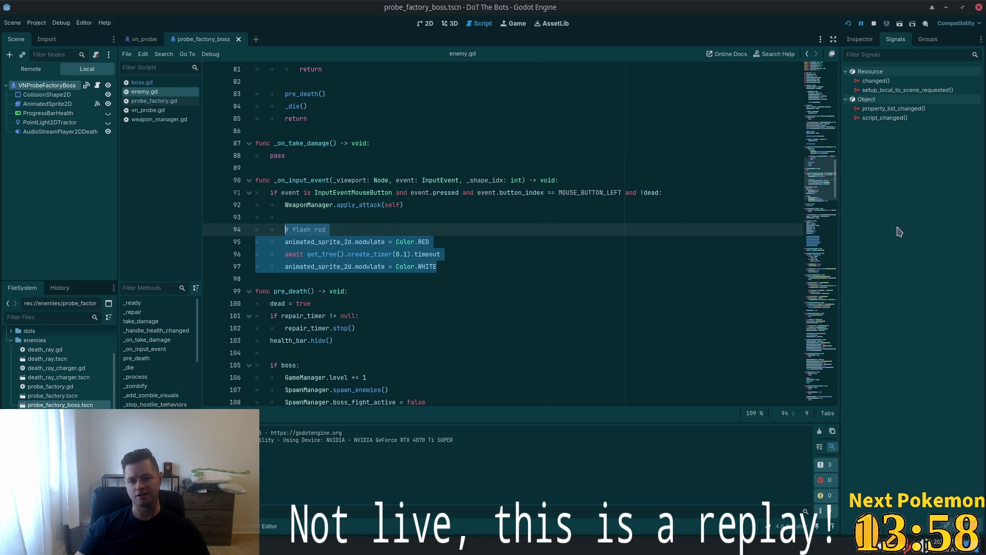
{"action": "scroll", "coordinate": [814, 152], "scroll_direction": "up", "scroll_amount": 10}
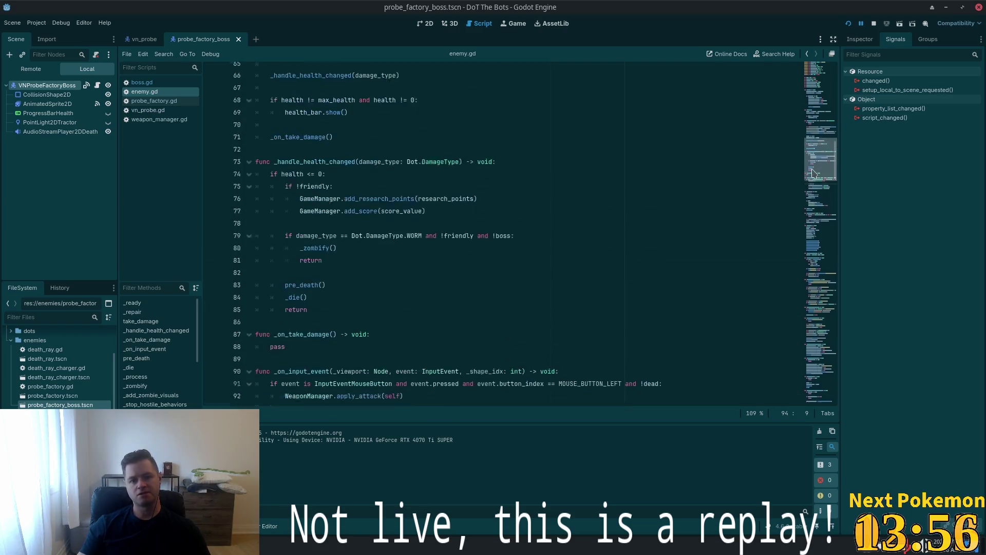
Place the caret in enemy.gd's _ready function and Quick Open a search for 'weapon'
{"action": "scroll", "coordinate": [814, 146], "scroll_direction": "up", "scroll_amount": 5}
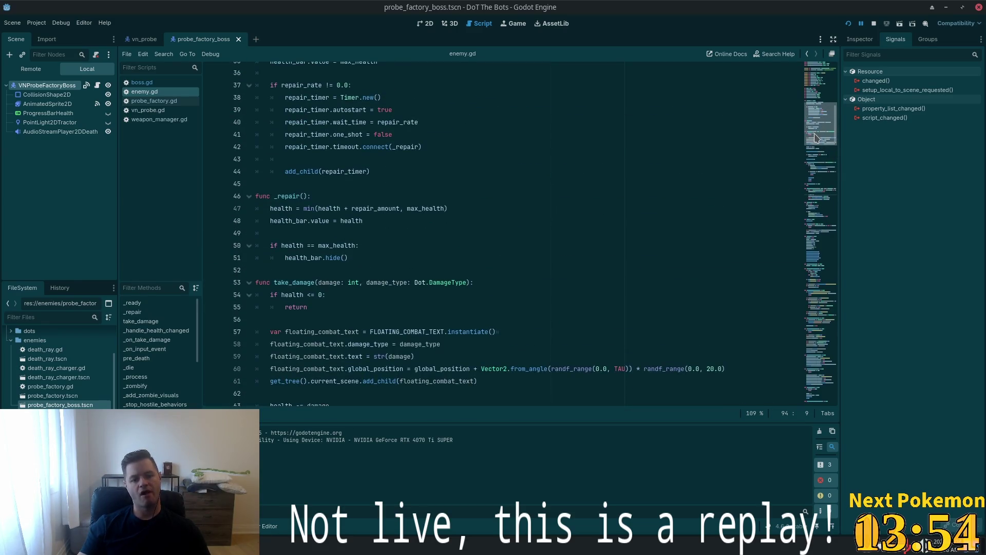
{"action": "left_click_drag", "start_coordinate": [814, 135], "coordinate": [818, 115]}
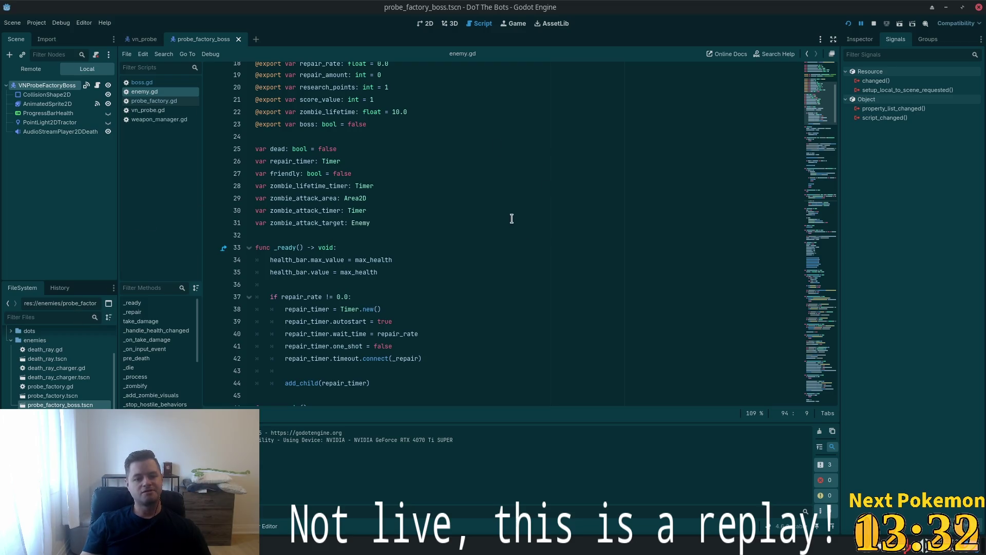
{"action": "scroll", "coordinate": [823, 78], "scroll_direction": "up", "scroll_amount": 5}
{"action": "mouse_move", "coordinate": [823, 78]}
{"action": "left_mouse_down"}
{"action": "mouse_move", "coordinate": [823, 183]}
{"action": "mouse_move", "coordinate": [823, 95]}
{"action": "mouse_move", "coordinate": [823, 117]}
{"action": "left_mouse_up"}
{"action": "left_click", "coordinate": [567, 195]}
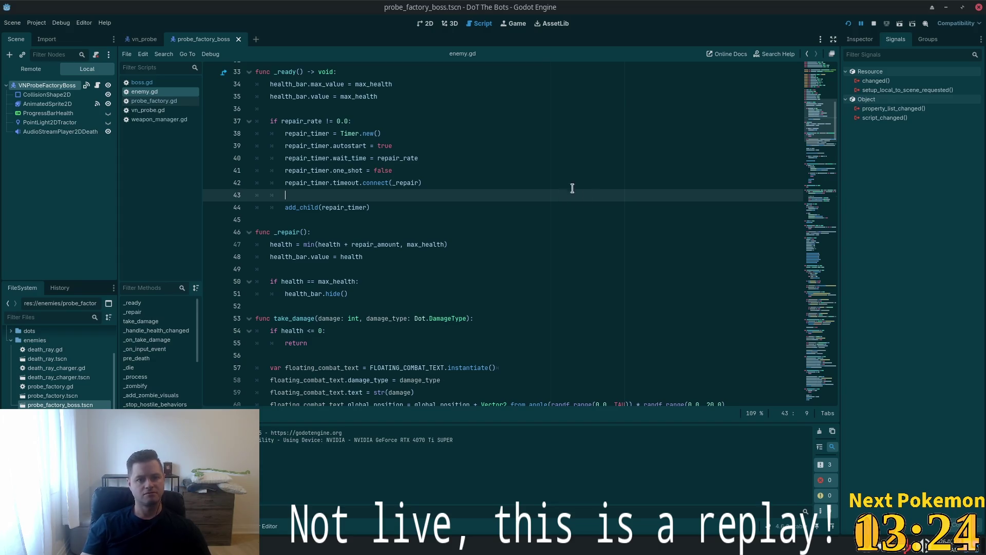
{"action": "key", "text": "alt+shift+o"}
{"action": "type", "text": "weapon"}
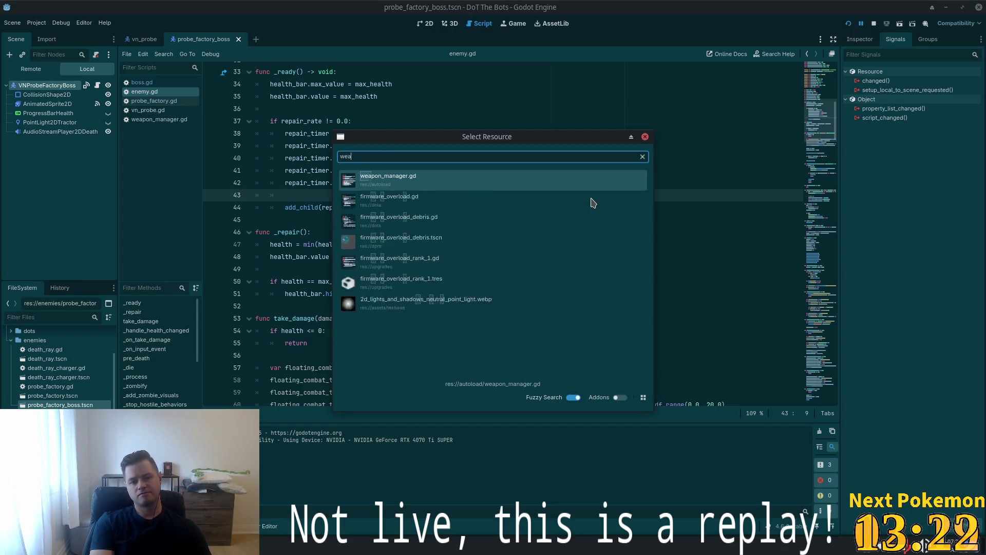
Close the Select Resource dialog and select the four red-flash lines in _on_input_event
{"action": "left_click", "coordinate": [644, 136]}
{"action": "scroll", "coordinate": [618, 175], "scroll_direction": "down", "scroll_amount": 15}
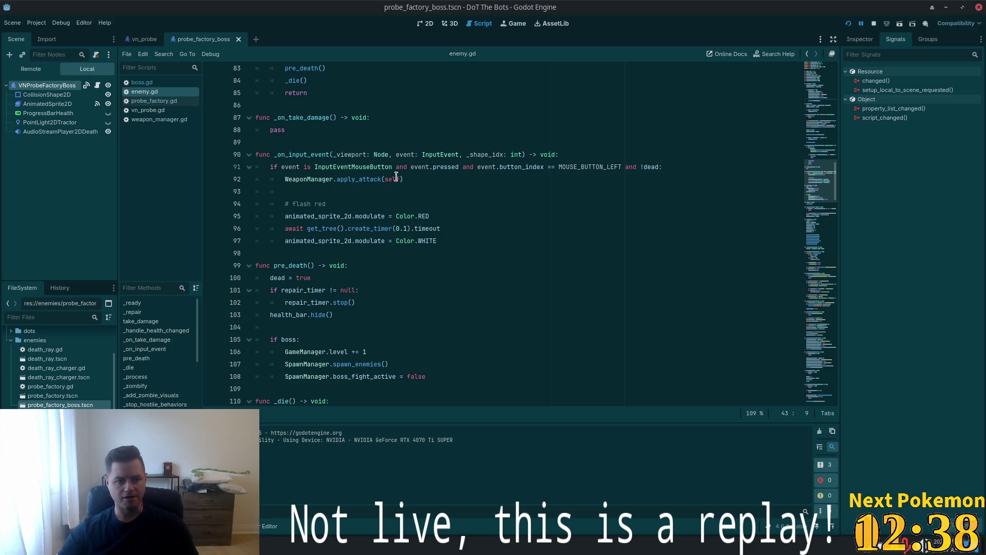
{"action": "mouse_move", "coordinate": [440, 241]}
{"action": "left_mouse_down"}
{"action": "mouse_move", "coordinate": [433, 231]}
{"action": "mouse_move", "coordinate": [283, 204]}
{"action": "left_mouse_up"}
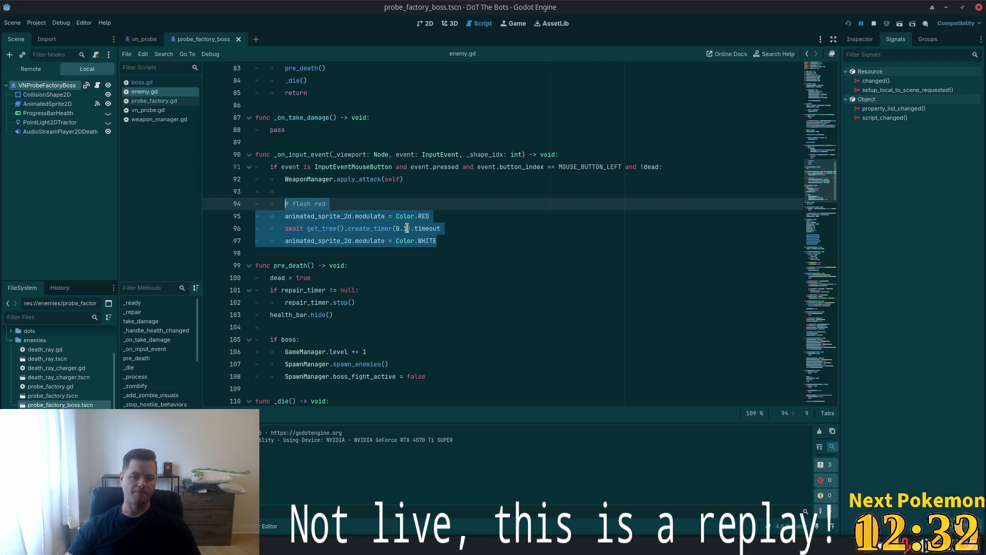
Delete the red-flash block and extra blank lines, save enemy.gd, and open weapon_manager.gd
{"action": "key", "text": "Delete"}
{"action": "left_click_drag", "start_coordinate": [306, 216], "coordinate": [236, 188]}
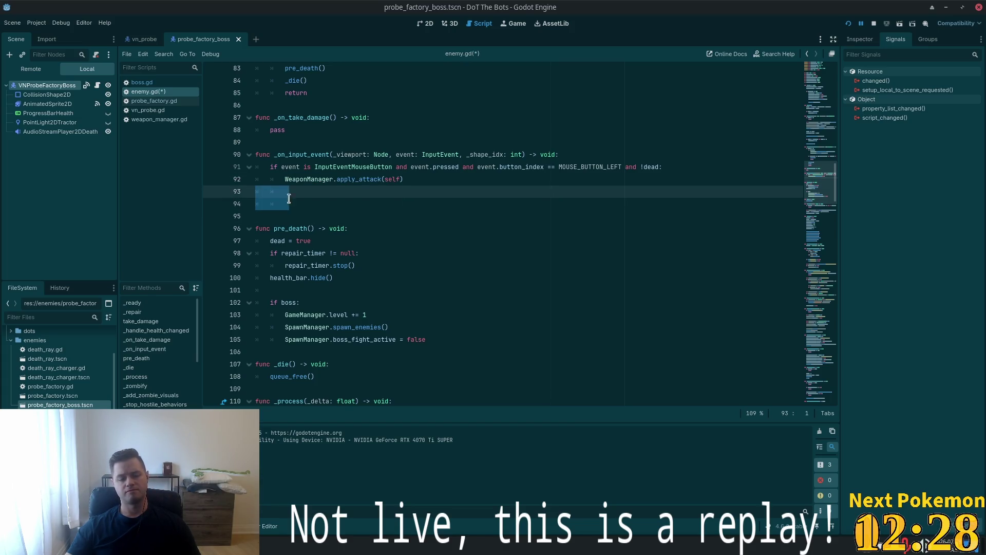
{"action": "key", "text": "BackSpace"}
{"action": "key", "text": "BackSpace"}
{"action": "key", "text": "Down"}
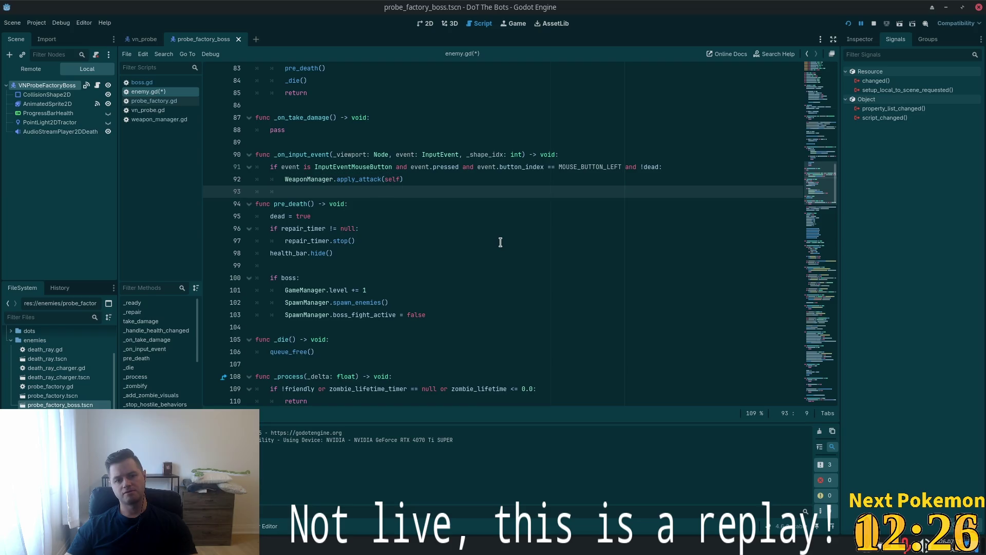
{"action": "key", "text": "ctrl+s"}
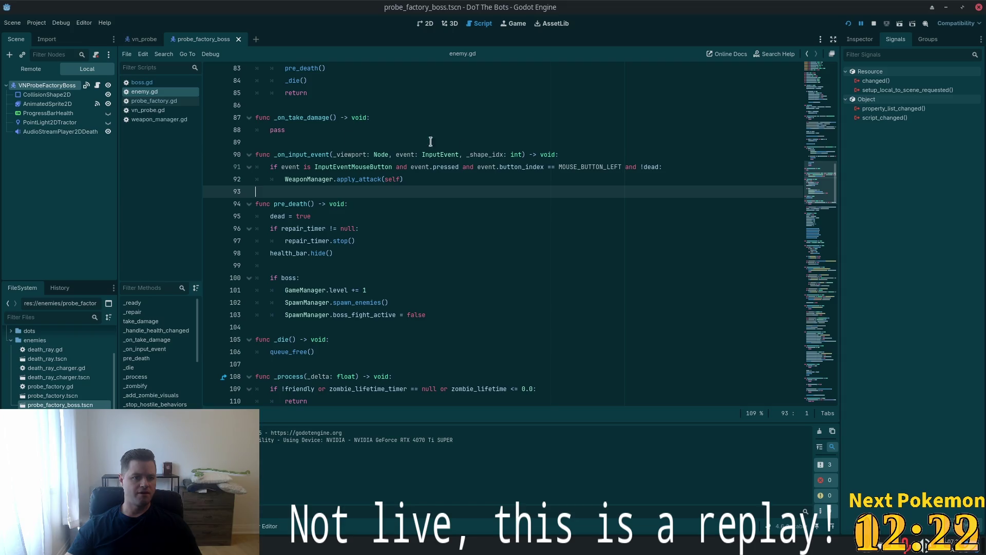
{"action": "left_click", "coordinate": [155, 120]}
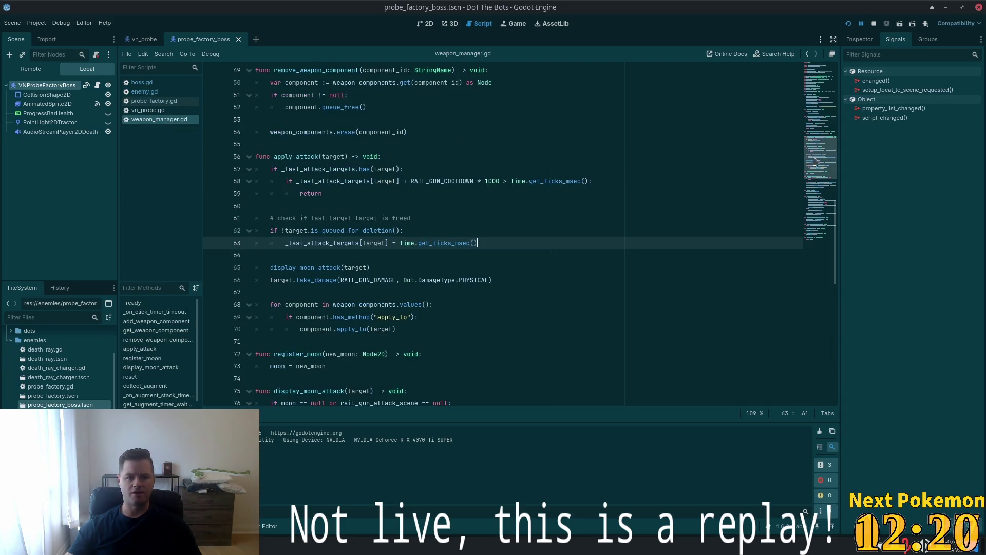
Review the cooldown, freed-target and timestamp checks in weapon_manager.gd's apply_attack function
{"action": "left_click", "coordinate": [336, 203]}
{"action": "left_click", "coordinate": [310, 181]}
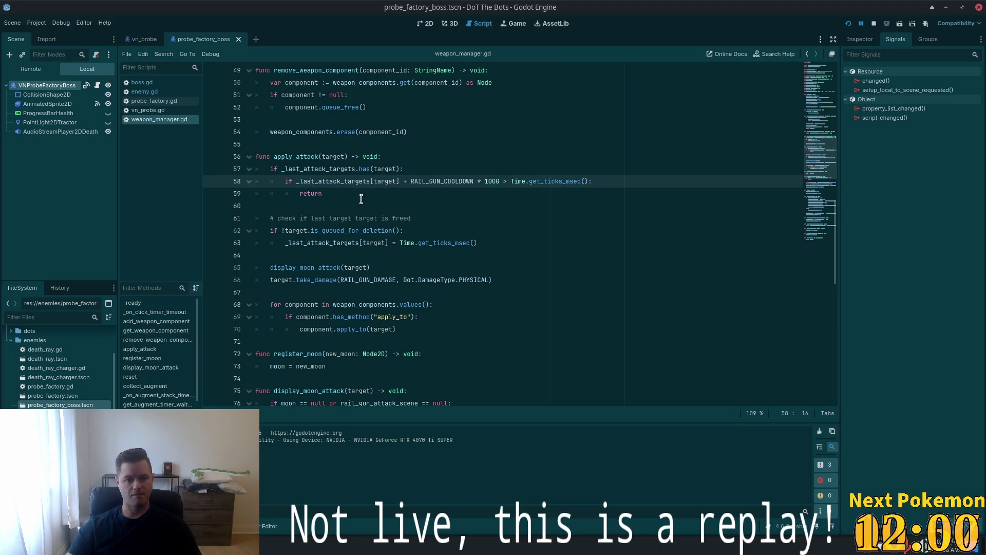
{"action": "left_click", "coordinate": [333, 193]}
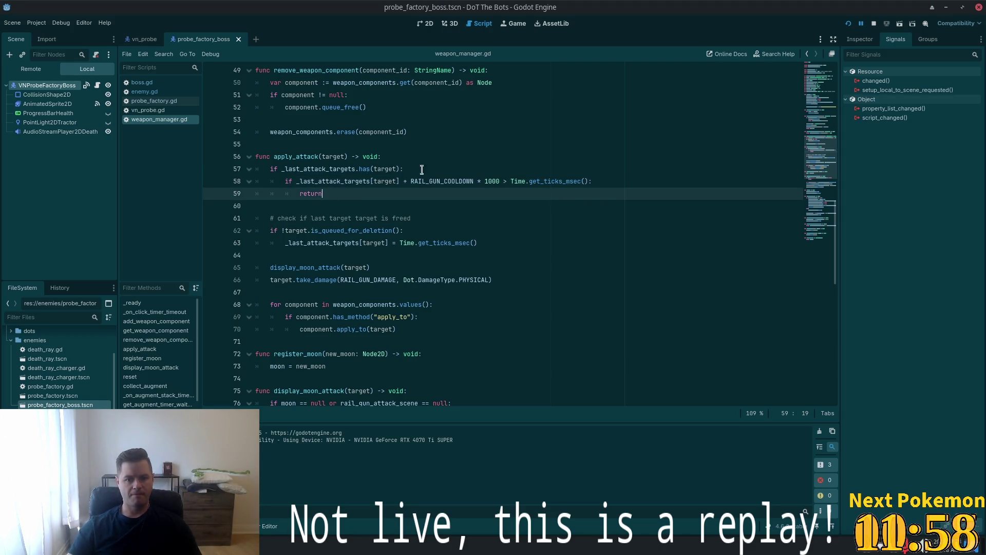
{"action": "left_click", "coordinate": [412, 169]}
{"action": "left_click", "coordinate": [319, 193]}
{"action": "left_click", "coordinate": [278, 218]}
{"action": "scroll", "coordinate": [312, 195], "scroll_direction": "down", "scroll_amount": 2}
{"action": "left_click", "coordinate": [288, 160]}
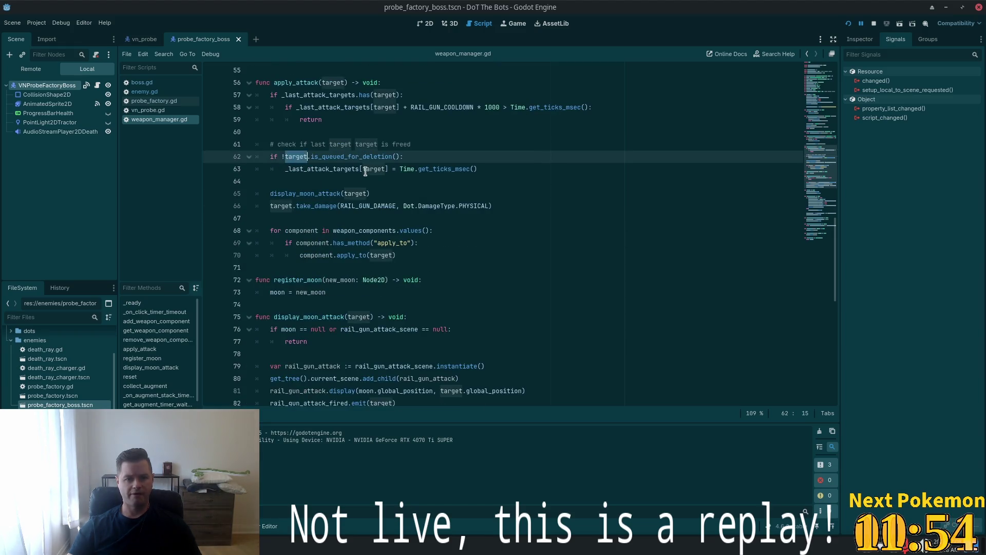
{"action": "left_click", "coordinate": [370, 168]}
{"action": "left_click", "coordinate": [297, 193]}
Insert an empty line after the take_damage call in apply_attack
{"action": "double_click", "coordinate": [299, 206]}
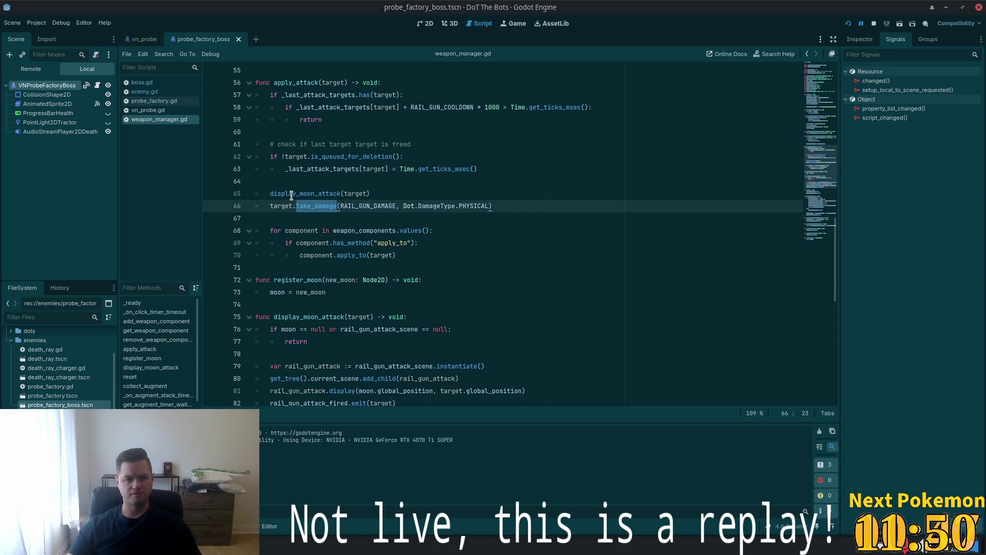
{"action": "left_click", "coordinate": [497, 207]}
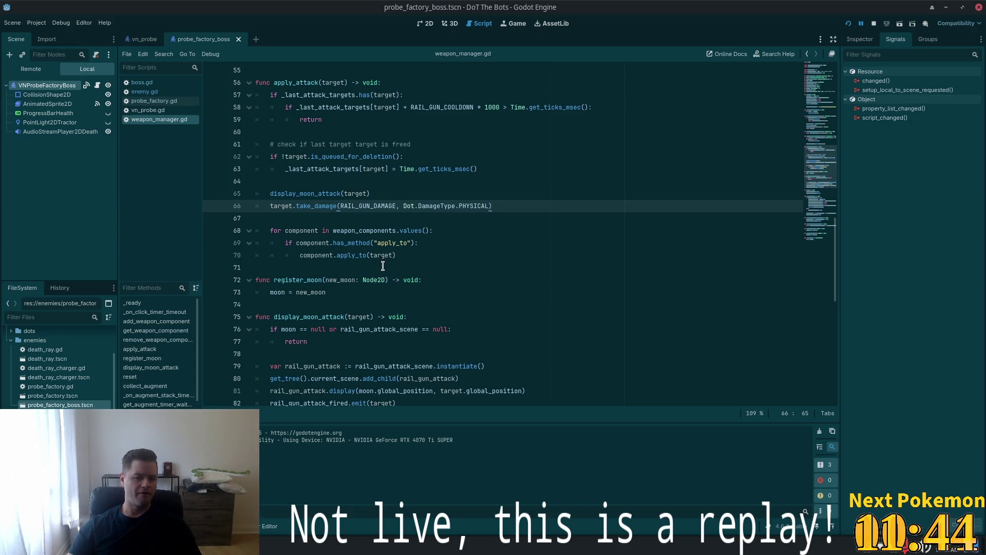
{"action": "key", "text": "Return"}
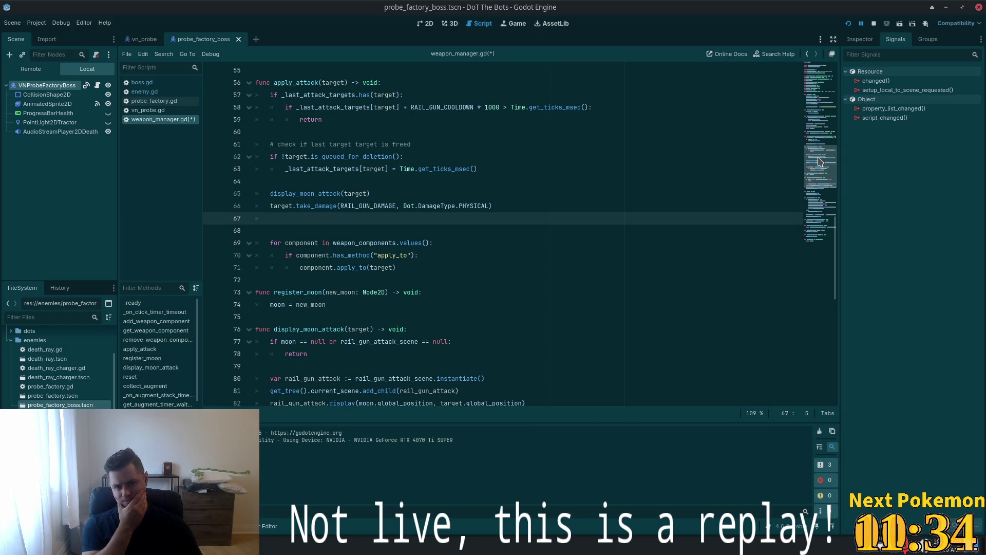
Place the caret on the blank line under extends Node, then return to enemy.gd
{"action": "left_click_drag", "start_coordinate": [819, 161], "coordinate": [819, 68]}
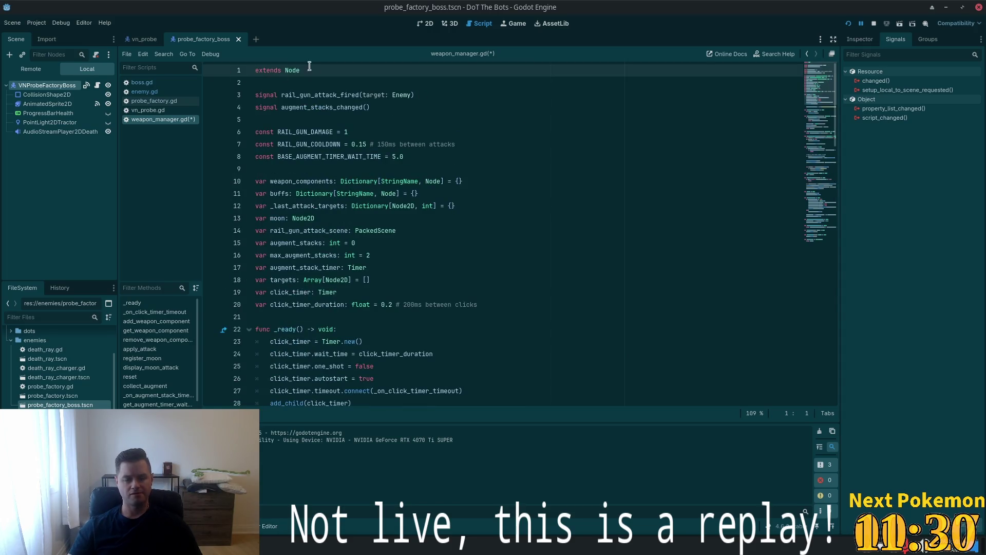
{"action": "left_click", "coordinate": [286, 80]}
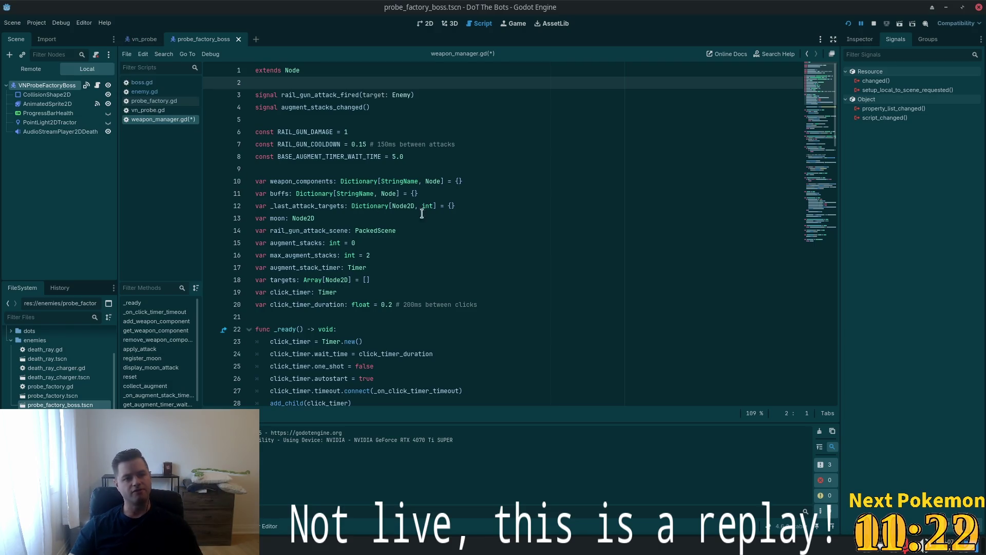
{"action": "left_click", "coordinate": [145, 91]}
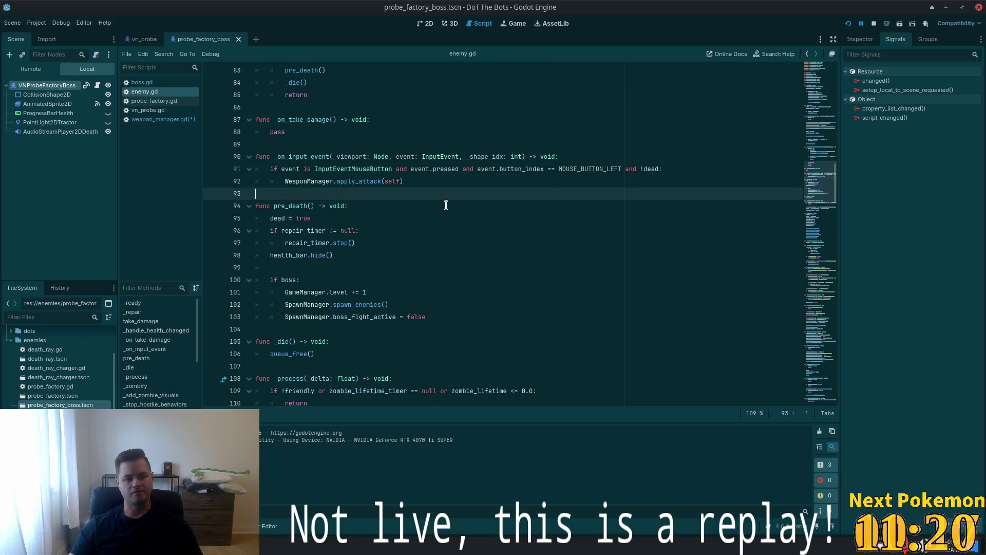
Restore the red-flash code in enemy.gd and unindent its three lines one level
{"action": "key", "text": "ctrl+z"}
{"action": "key", "text": "ctrl+z"}
{"action": "key", "text": "ctrl+z"}
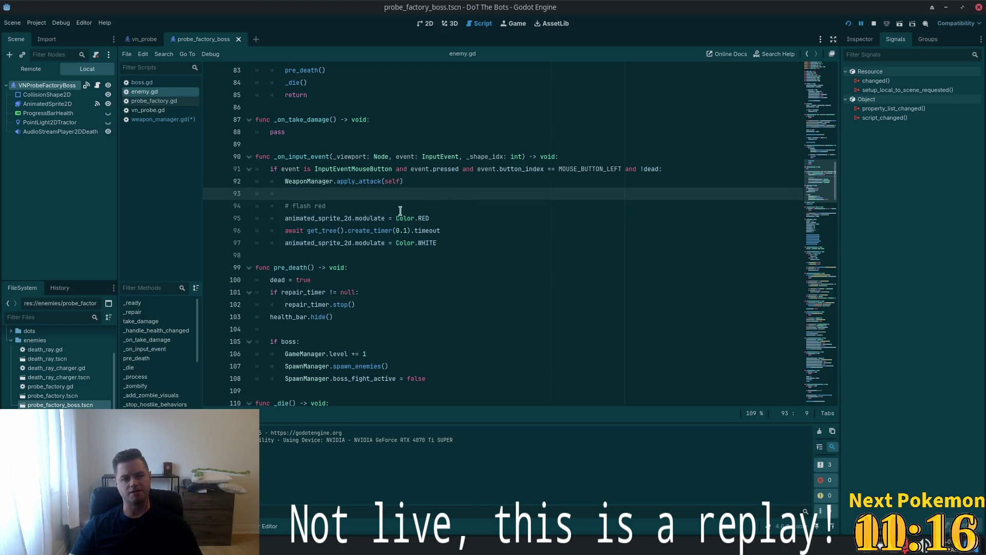
{"action": "left_click_drag", "start_coordinate": [440, 242], "coordinate": [284, 217]}
{"action": "key", "text": "shift+Tab"}
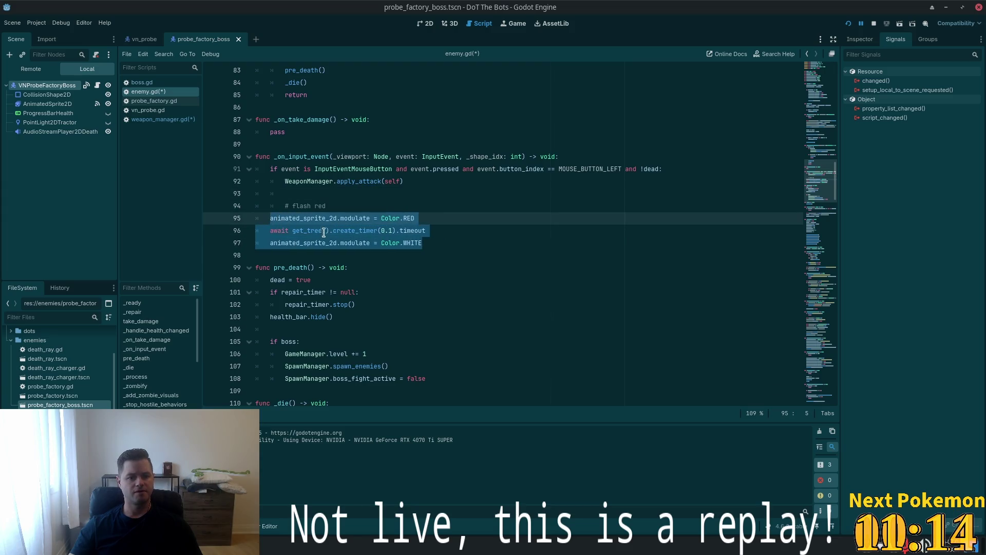
{"action": "left_click", "coordinate": [357, 194]}
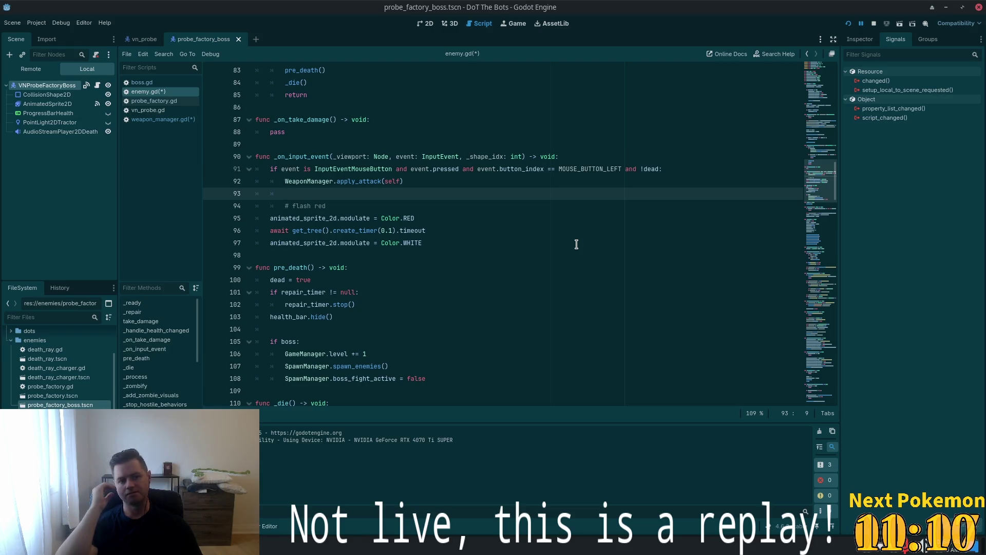
Reselect the three flash-red lines, save the scripts, and switch to weapon_manager.gd
{"action": "left_click", "coordinate": [352, 230]}
{"action": "double_click", "coordinate": [287, 218]}
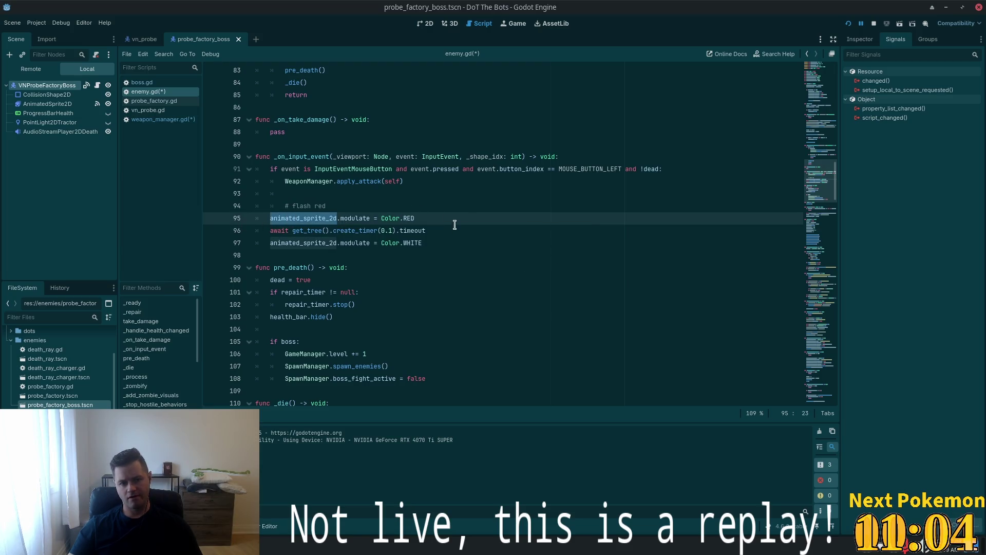
{"action": "key", "text": "Up"}
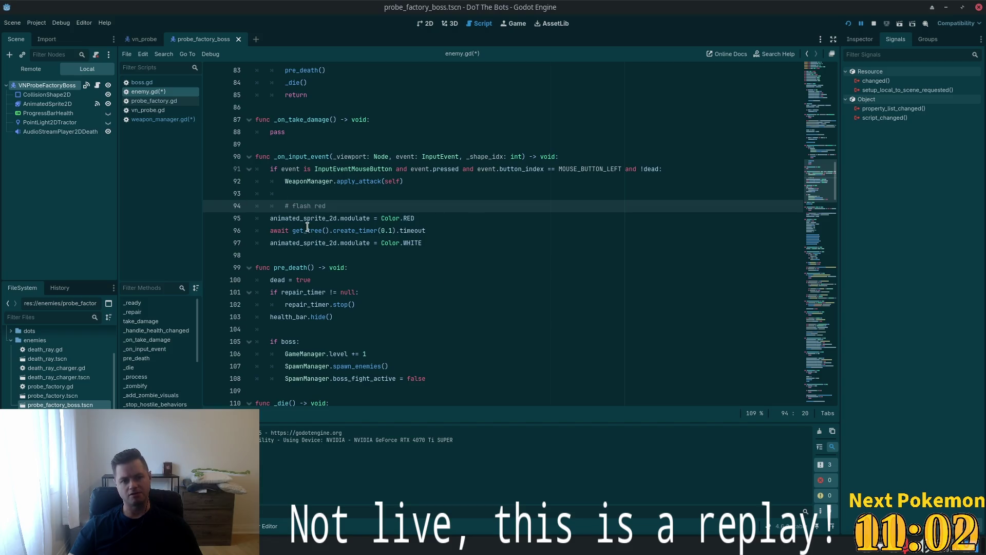
{"action": "mouse_move", "coordinate": [337, 218]}
{"action": "left_mouse_down"}
{"action": "mouse_move", "coordinate": [93, 213]}
{"action": "mouse_move", "coordinate": [280, 218]}
{"action": "left_mouse_up"}
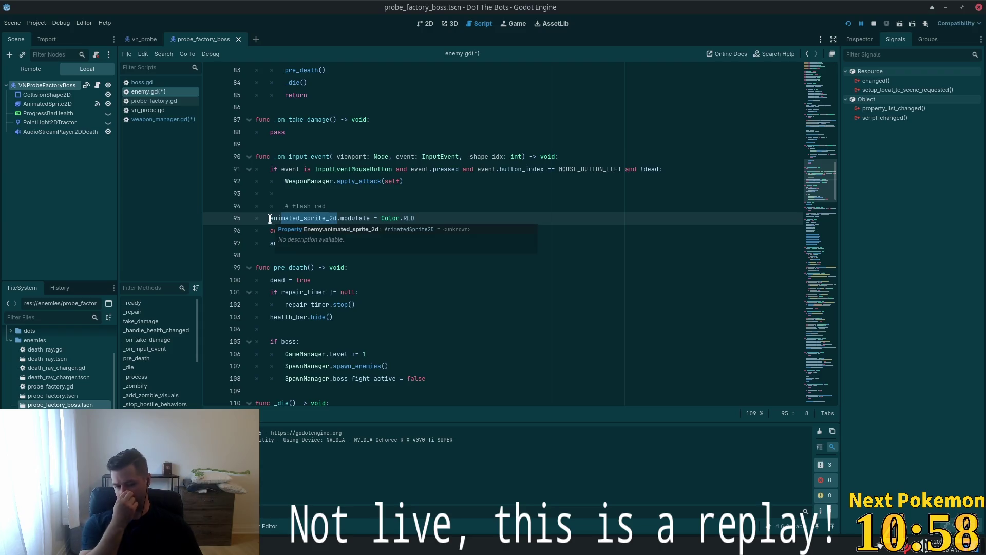
{"action": "left_click", "coordinate": [470, 218]}
{"action": "left_click_drag", "start_coordinate": [435, 242], "coordinate": [269, 218]}
{"action": "key", "text": "ctrl+c"}
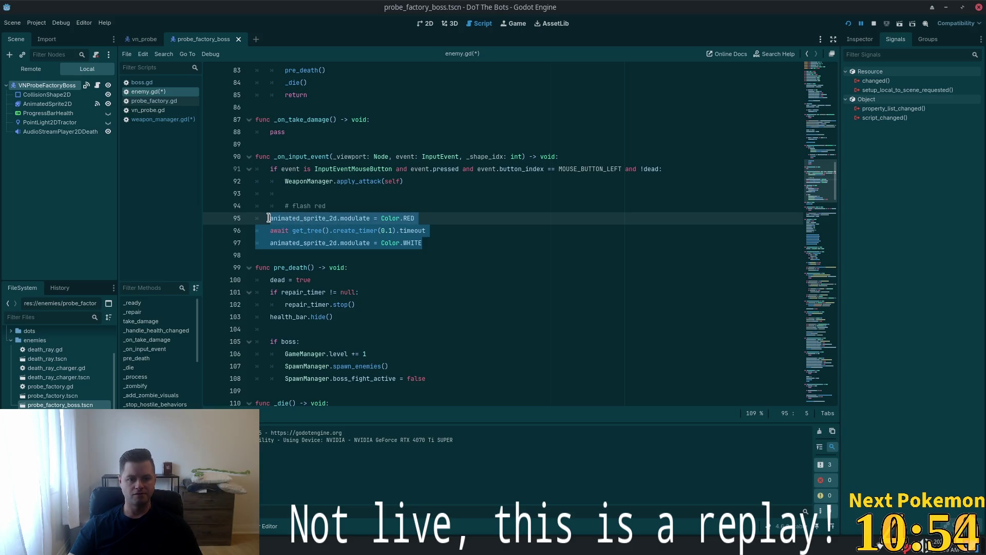
{"action": "key", "text": "ctrl+s"}
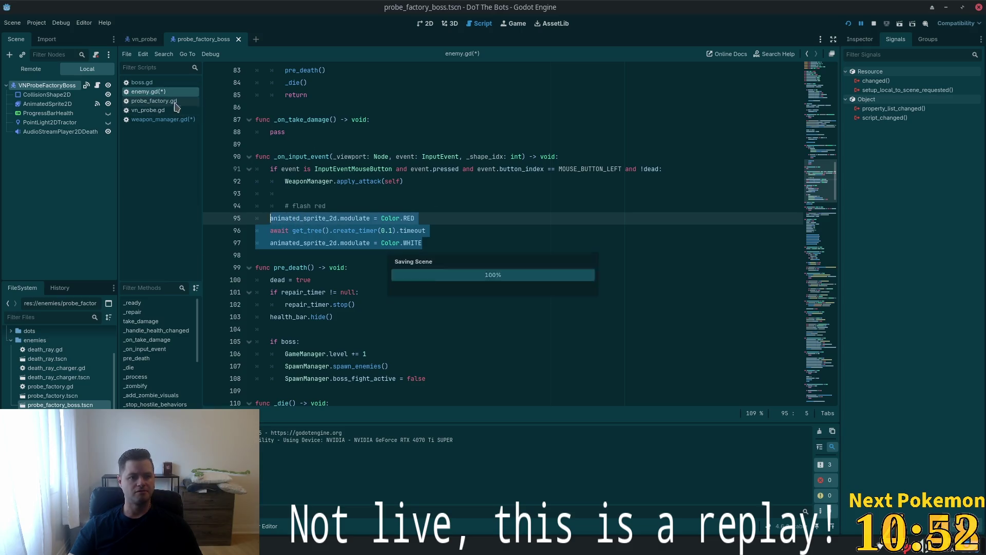
{"action": "left_click", "coordinate": [155, 121]}
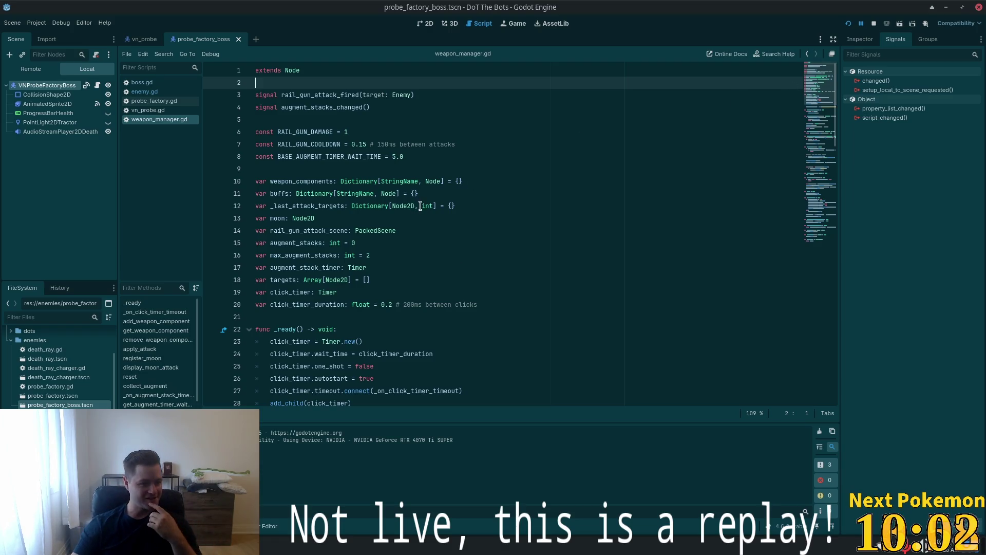
{"action": "mouse_move", "coordinate": [417, 204]}
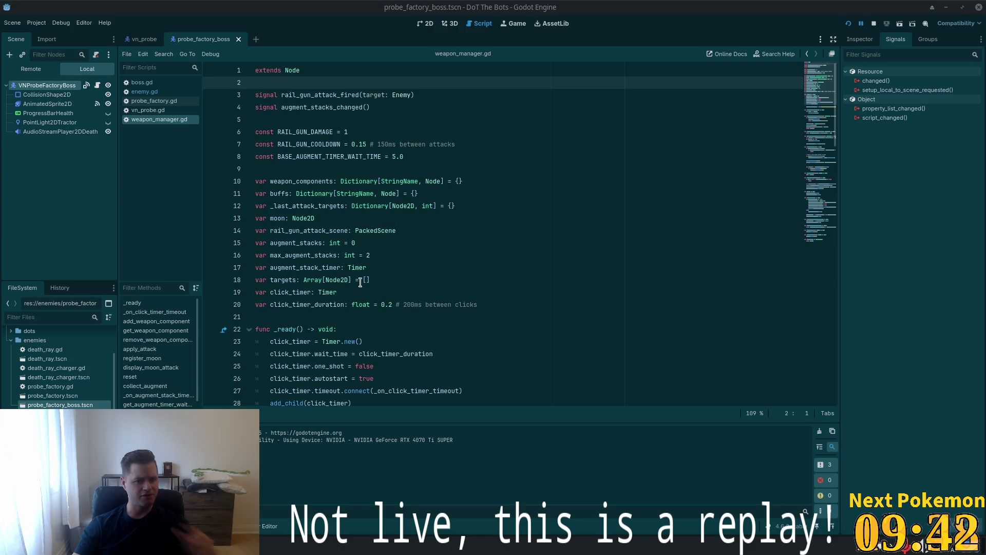
{"action": "scroll", "coordinate": [358, 283], "scroll_direction": "down", "scroll_amount": 7}
{"action": "left_click", "coordinate": [364, 222]}
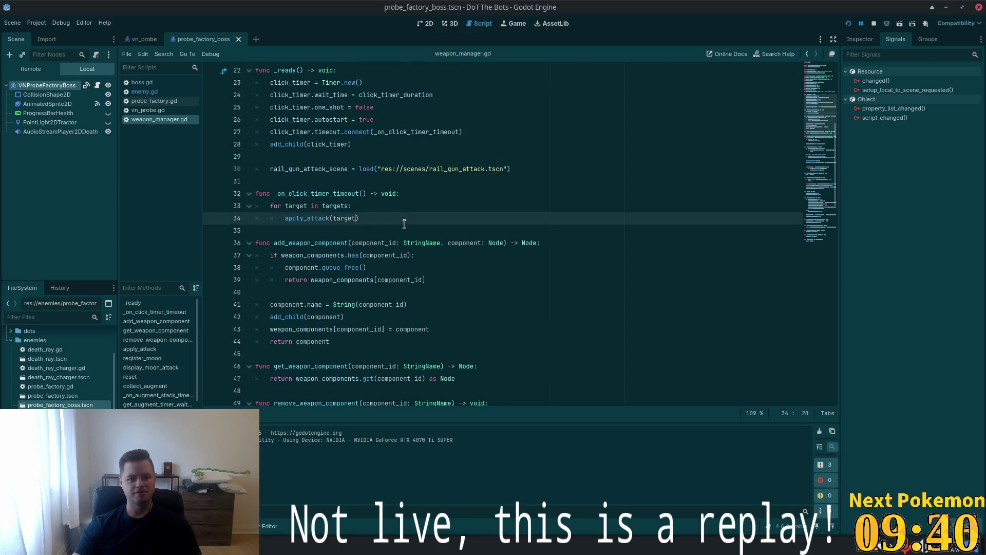
Paste the three flash-red lines into the click-timer for loop and indent them
{"action": "left_click", "coordinate": [370, 212]}
{"action": "left_click", "coordinate": [363, 206]}
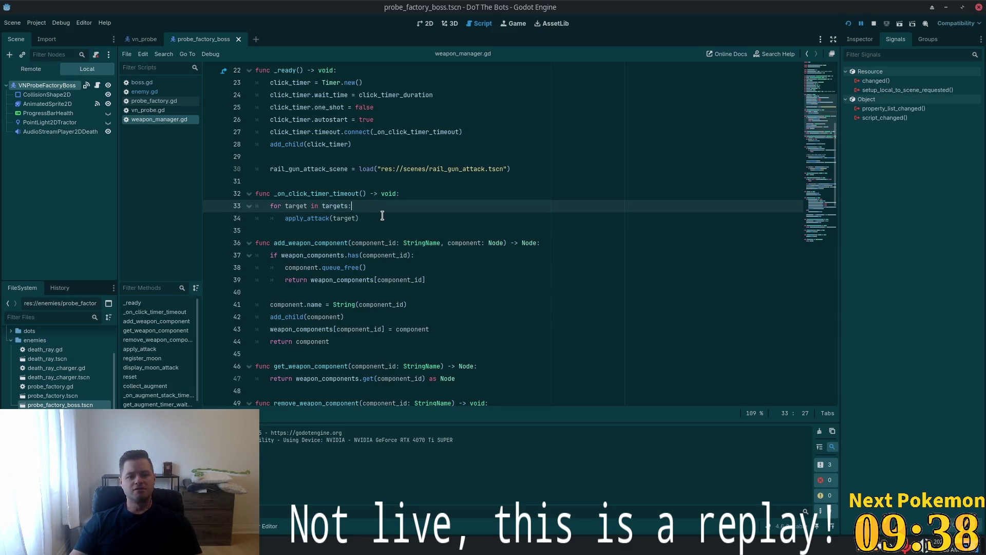
{"action": "key", "text": "Return"}
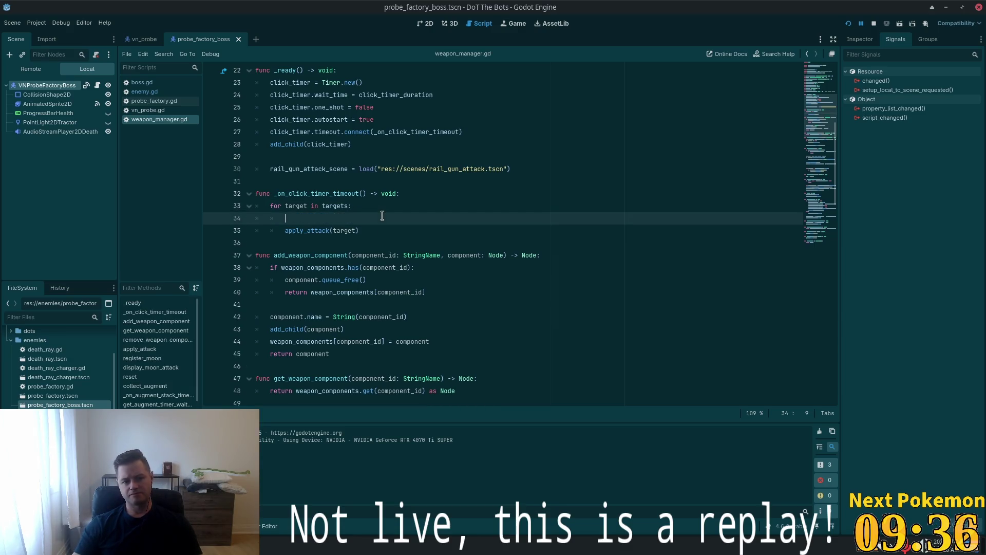
{"action": "key", "text": "ctrl+v"}
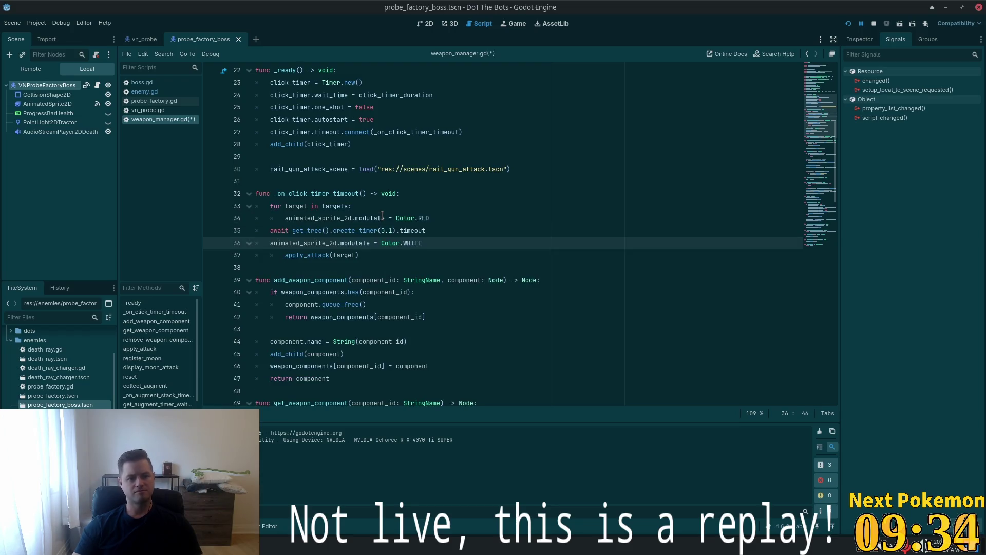
{"action": "left_click", "coordinate": [269, 230]}
{"action": "key", "text": "Tab"}
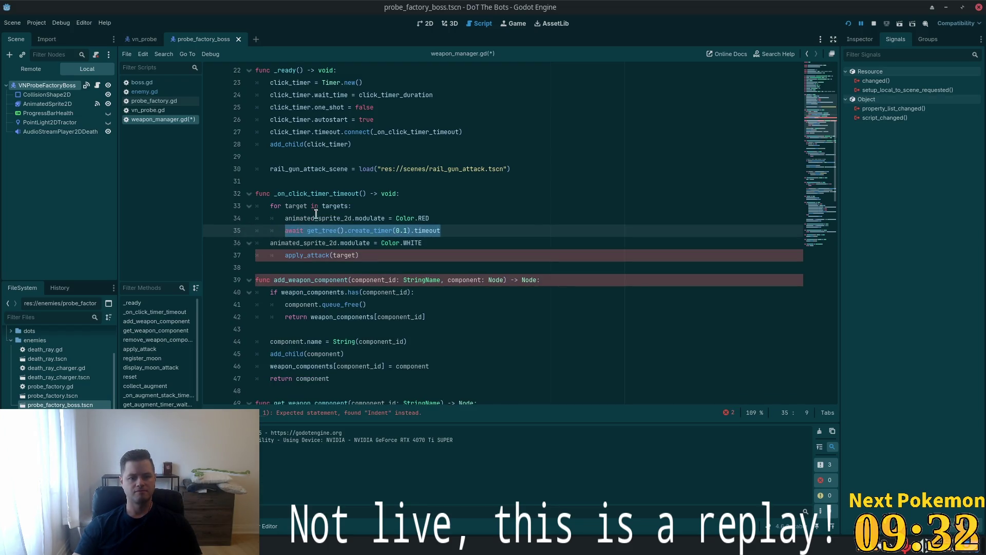
{"action": "left_click", "coordinate": [311, 206]}
{"action": "left_click", "coordinate": [270, 242]}
{"action": "key", "text": "Tab"}
Replace animated_sprite_2d with target on lines 34 and 36 and save
{"action": "left_click", "coordinate": [363, 217]}
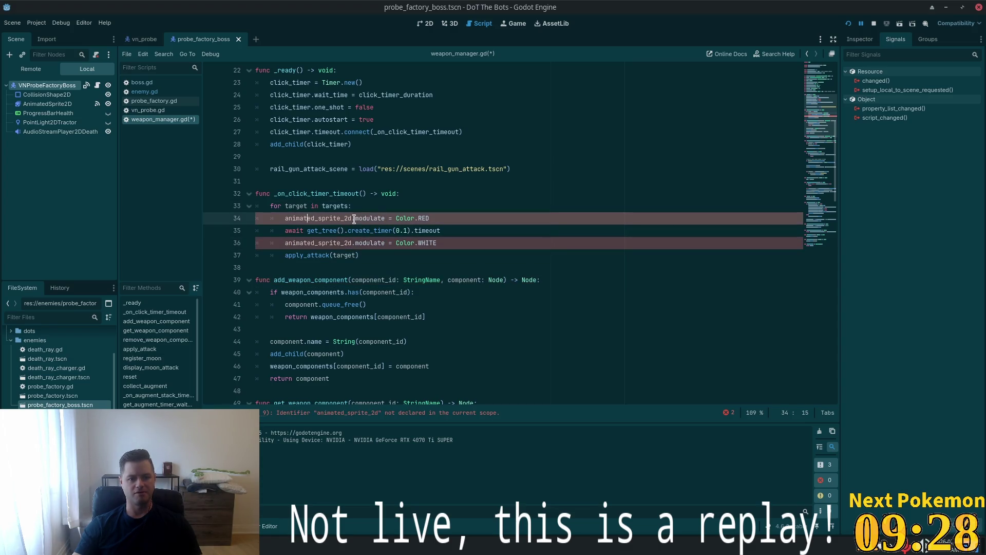
{"action": "double_click", "coordinate": [345, 219]}
{"action": "type", "text": "target"}
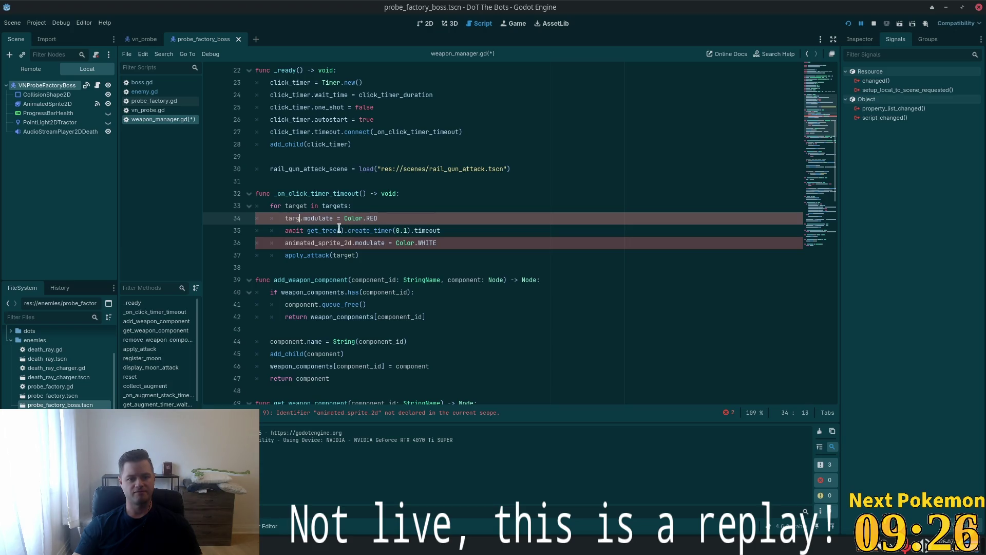
{"action": "key", "text": "Escape"}
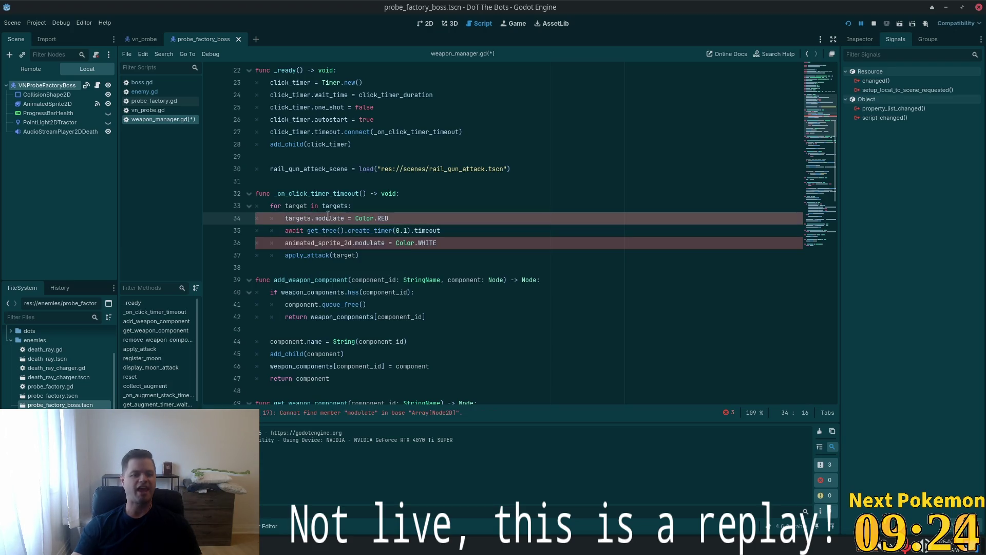
{"action": "double_click", "coordinate": [307, 242]}
{"action": "type", "text": "target"}
{"action": "key", "text": "ctrl+s"}
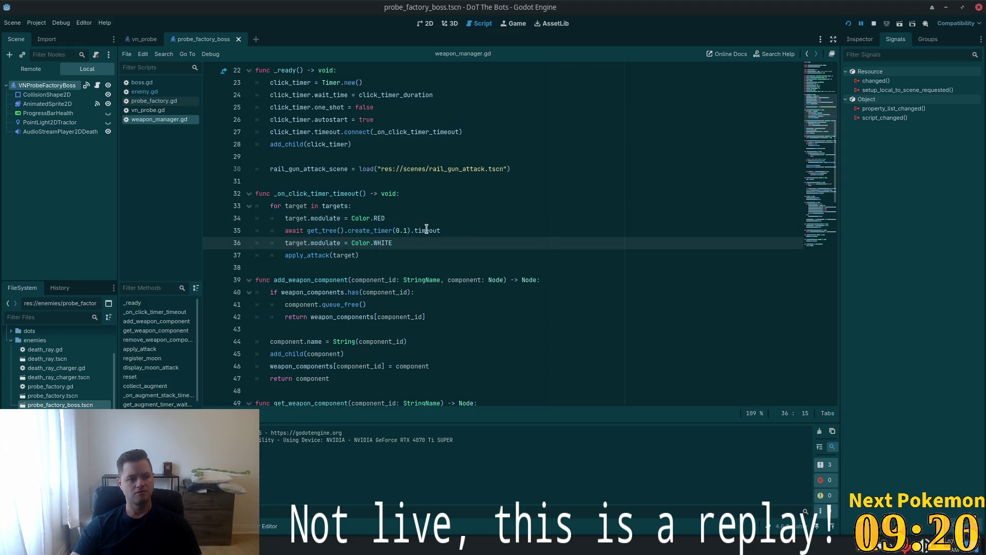
Add a blank line before apply_attack and a '# Flash red' comment, save, and run the game
{"action": "left_click", "coordinate": [395, 242]}
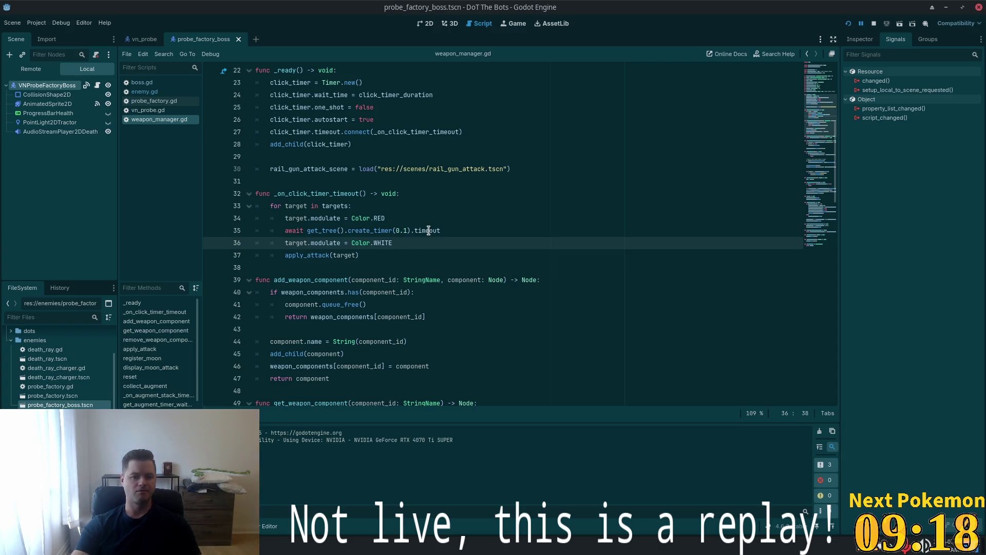
{"action": "key", "text": "Return"}
{"action": "key", "text": "BackSpace"}
{"action": "key", "text": "BackSpace"}
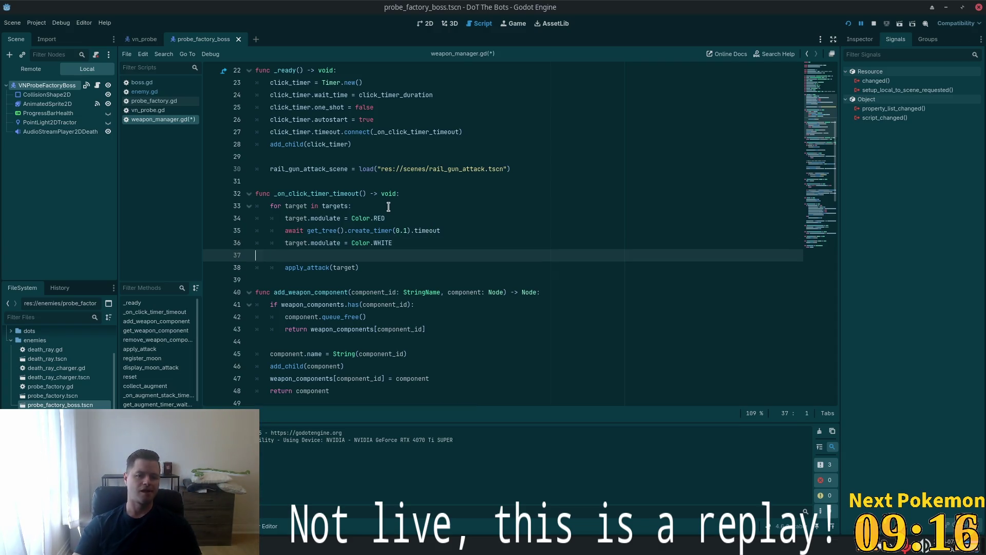
{"action": "left_click", "coordinate": [388, 207]}
{"action": "key", "text": "Return"}
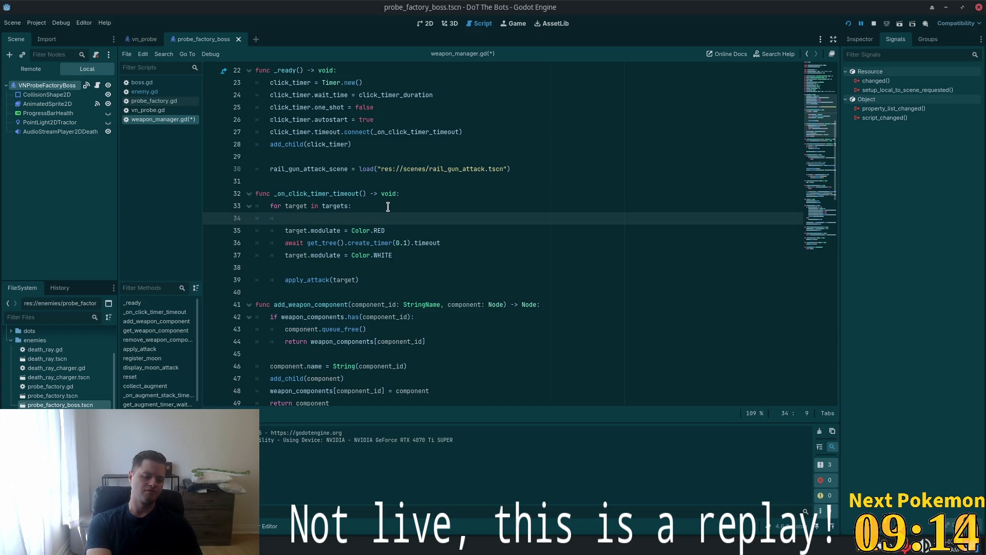
{"action": "type", "text": "# Flash r"}
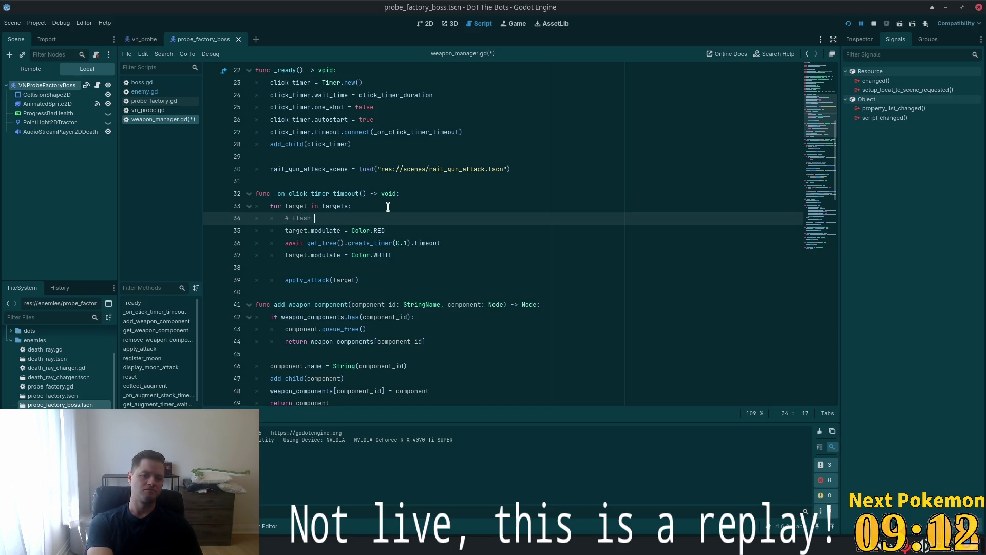
{"action": "type", "text": "ed"}
{"action": "key", "text": "ctrl+s"}
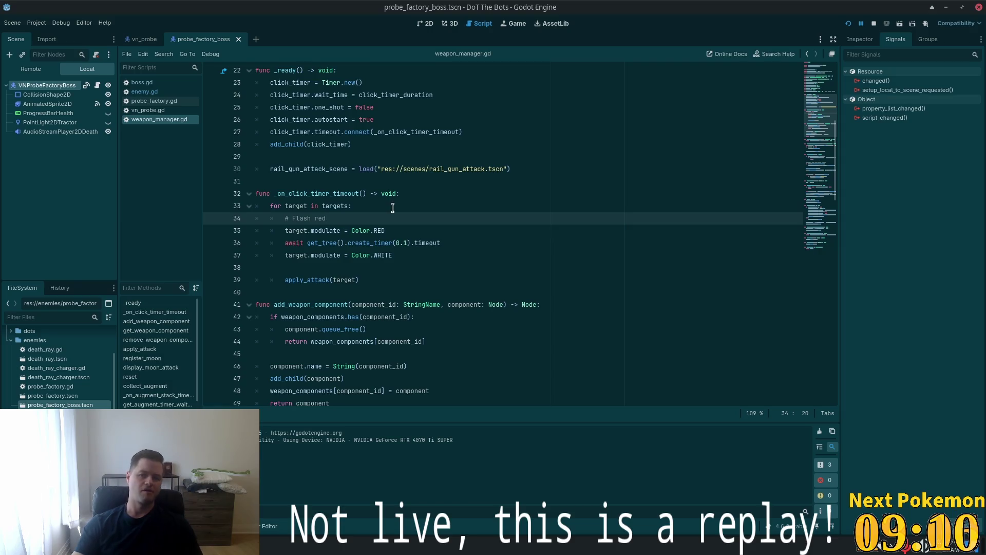
{"action": "left_click", "coordinate": [848, 24]}
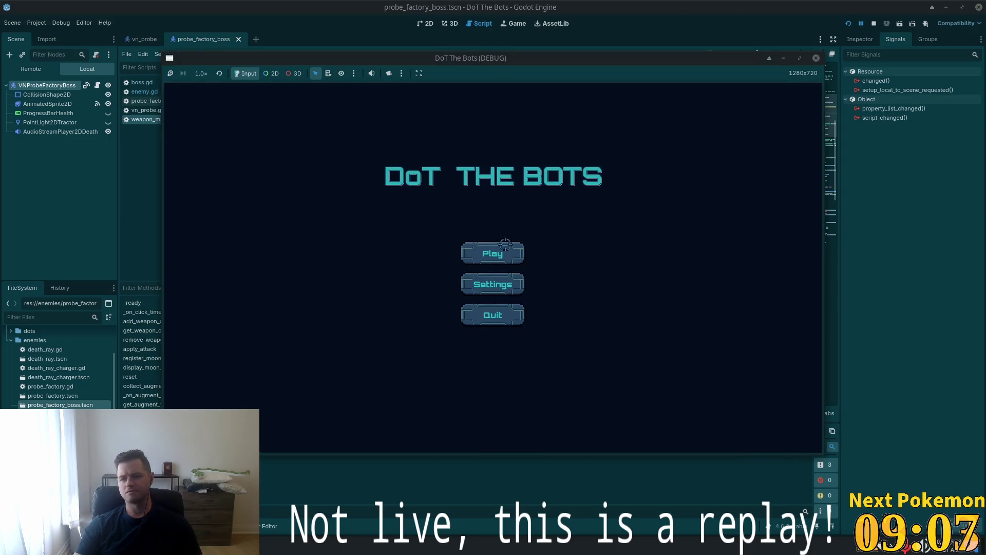
Play the game and attack two enemies until it breaks on a freed target, then add a line under '# Flash red'
{"action": "left_click", "coordinate": [500, 253]}
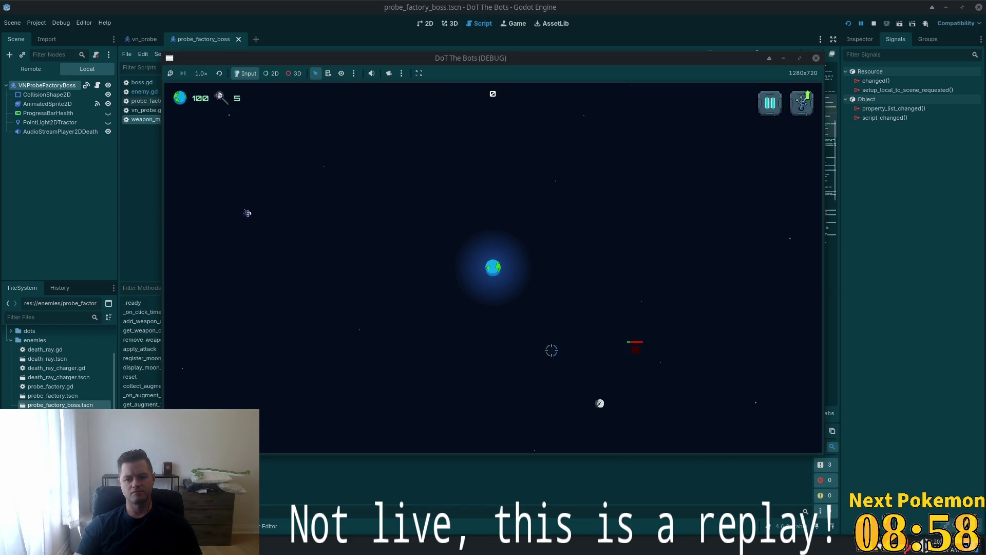
{"action": "left_click", "coordinate": [563, 319]}
{"action": "left_click", "coordinate": [530, 314]}
{"action": "left_click", "coordinate": [396, 221]}
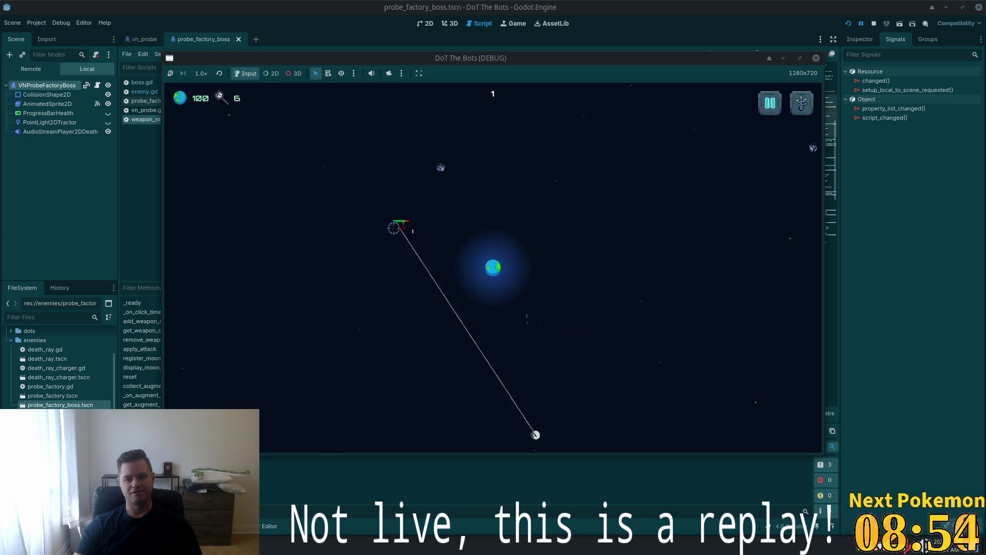
{"action": "left_click", "coordinate": [438, 226]}
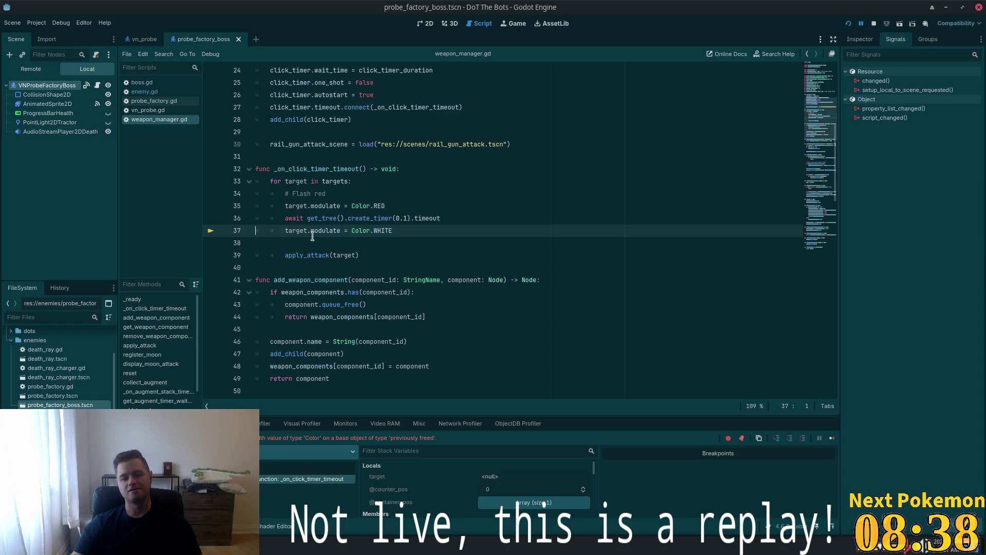
{"action": "left_click", "coordinate": [343, 199]}
{"action": "key", "text": "Return"}
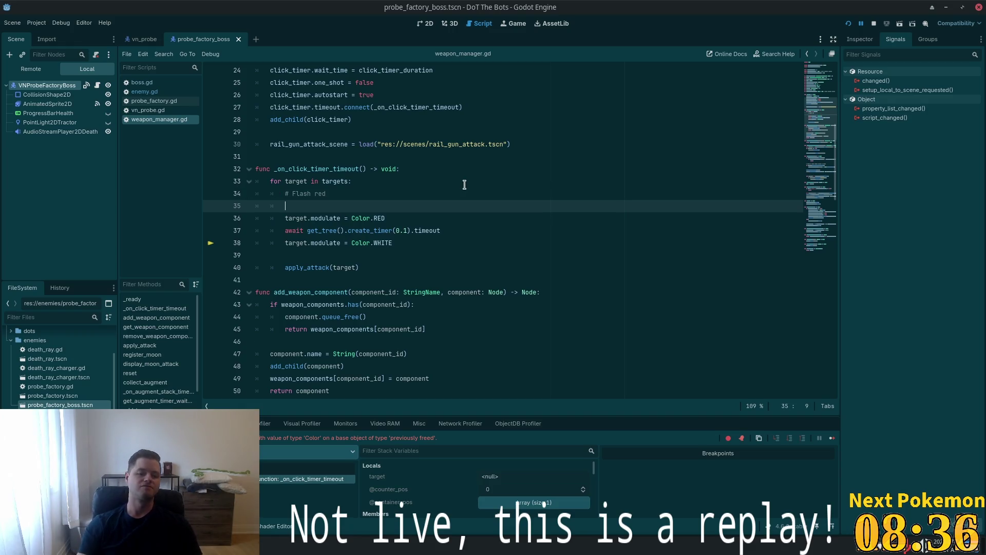
Copy the is_queued_for_deletion check from apply_attack to line 35, indent the flash lines under it, and save
{"action": "scroll", "coordinate": [455, 216], "scroll_direction": "down", "scroll_amount": 5}
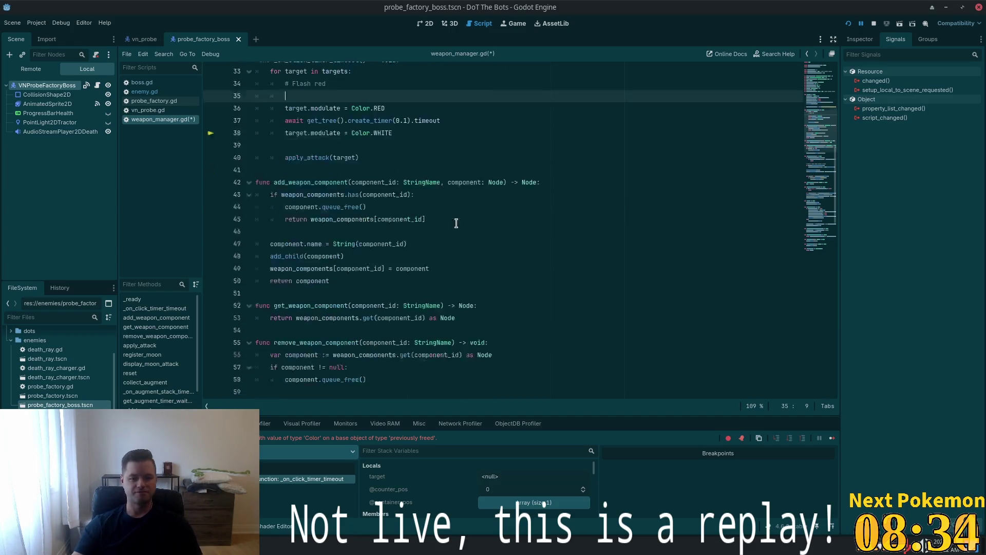
{"action": "scroll", "coordinate": [352, 300], "scroll_direction": "down", "scroll_amount": 4}
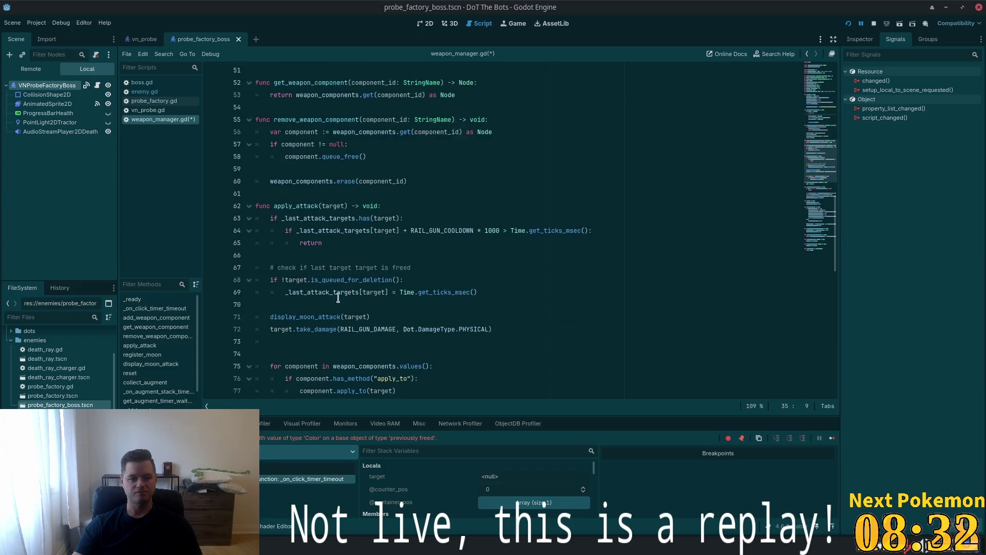
{"action": "left_click_drag", "start_coordinate": [406, 279], "coordinate": [266, 278]}
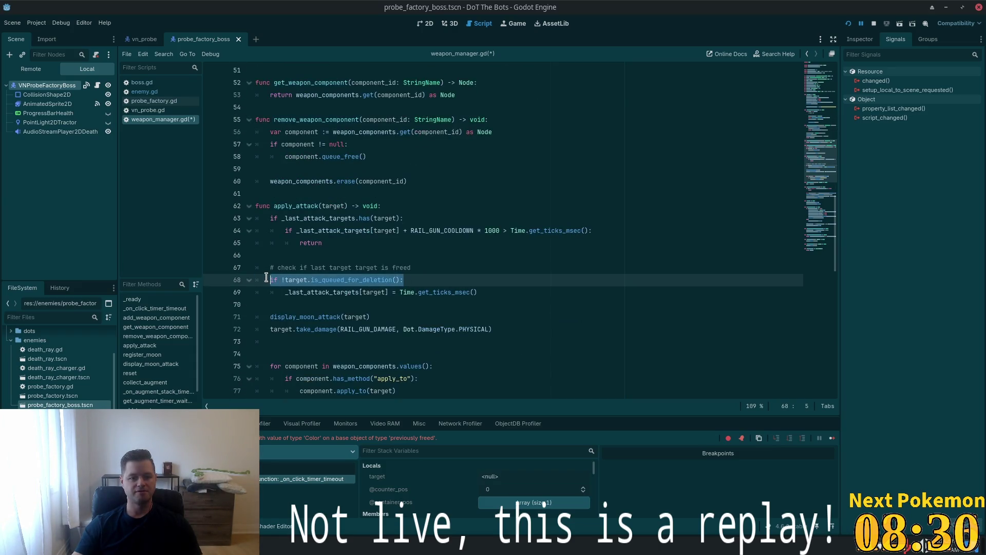
{"action": "scroll", "coordinate": [334, 242], "scroll_direction": "up", "scroll_amount": 10}
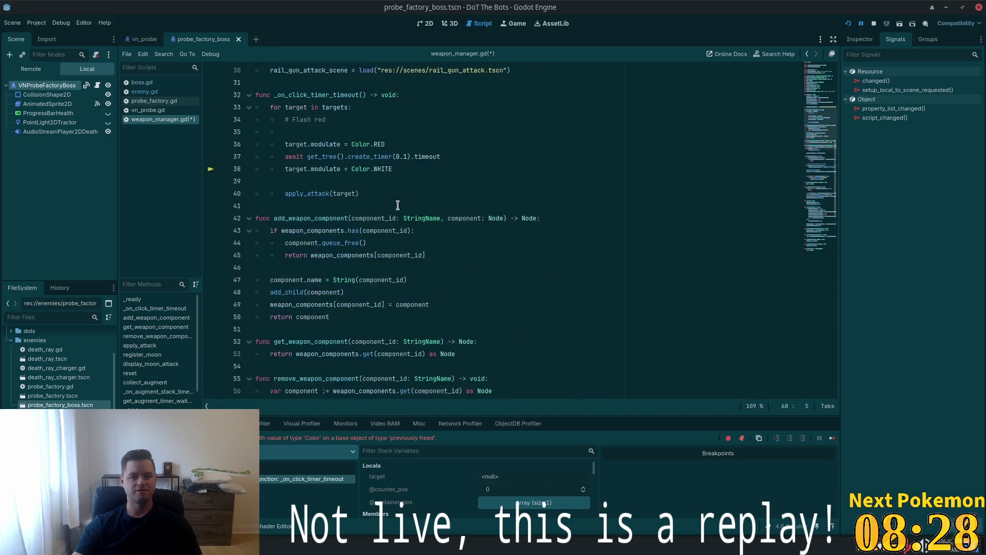
{"action": "left_click", "coordinate": [350, 242]}
{"action": "key", "text": "ctrl+v"}
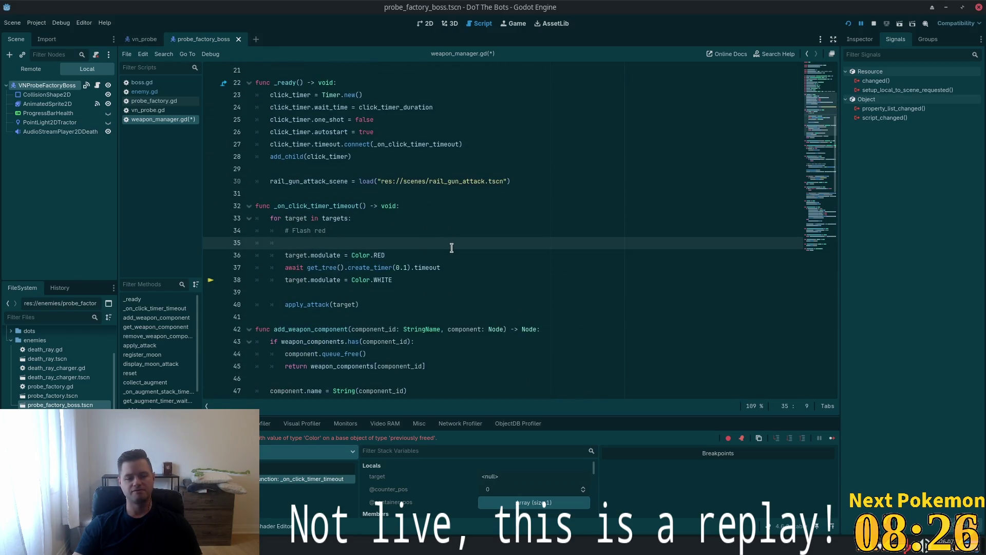
{"action": "mouse_move", "coordinate": [285, 255]}
{"action": "left_mouse_down"}
{"action": "mouse_move", "coordinate": [442, 268]}
{"action": "mouse_move", "coordinate": [373, 281]}
{"action": "left_mouse_up"}
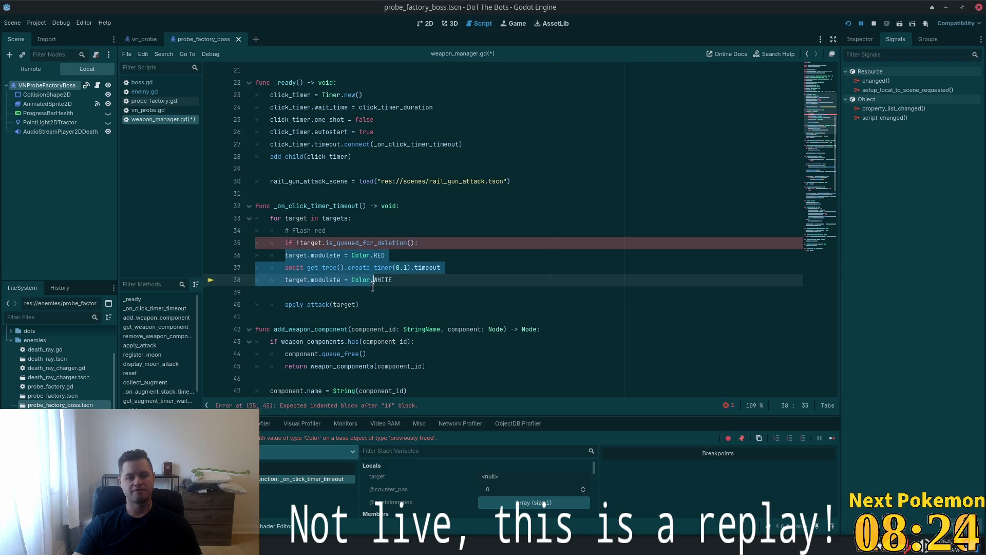
{"action": "key", "text": "Tab"}
{"action": "left_click", "coordinate": [378, 243]}
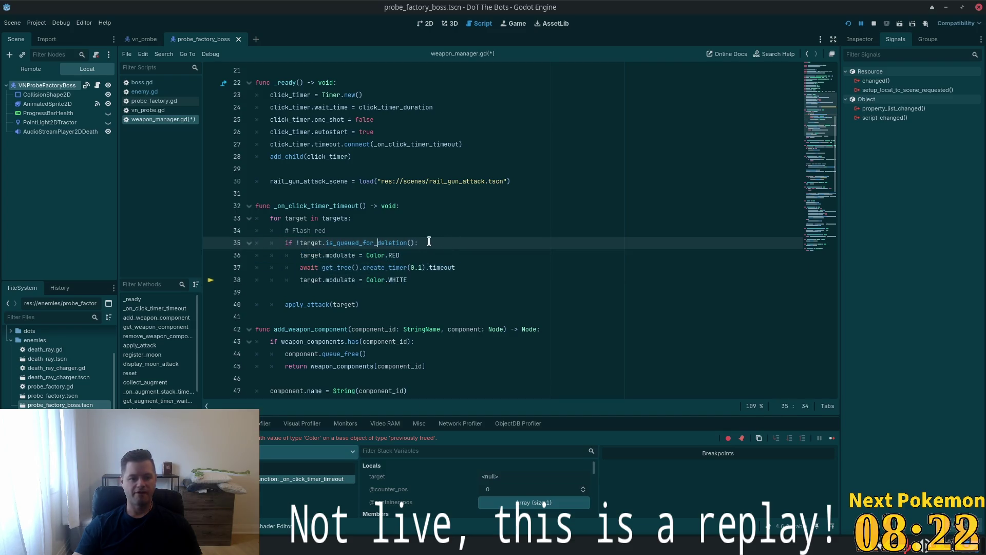
{"action": "key", "text": "ctrl+s"}
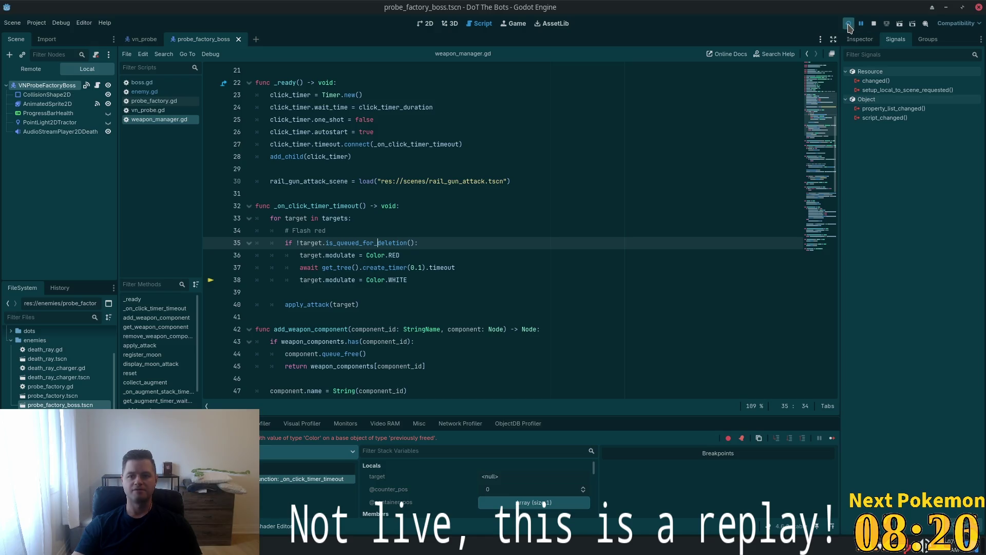
{"action": "left_click", "coordinate": [848, 24]}
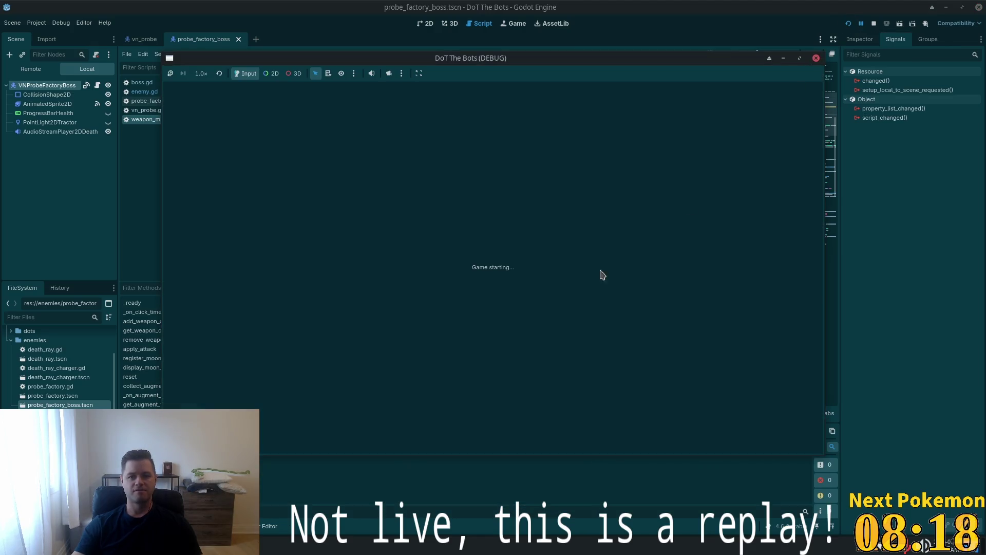
{"action": "key", "text": "Return"}
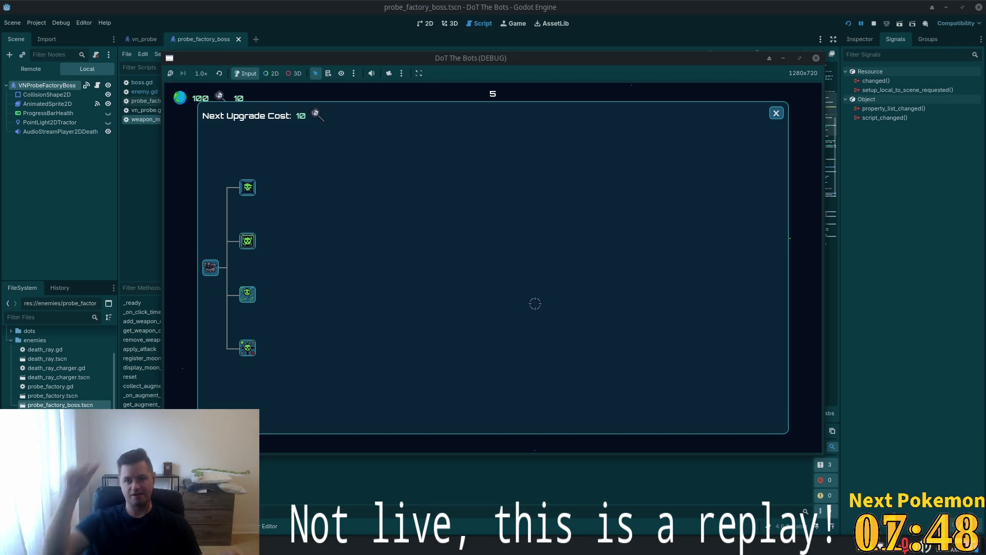
{"action": "left_click", "coordinate": [776, 111]}
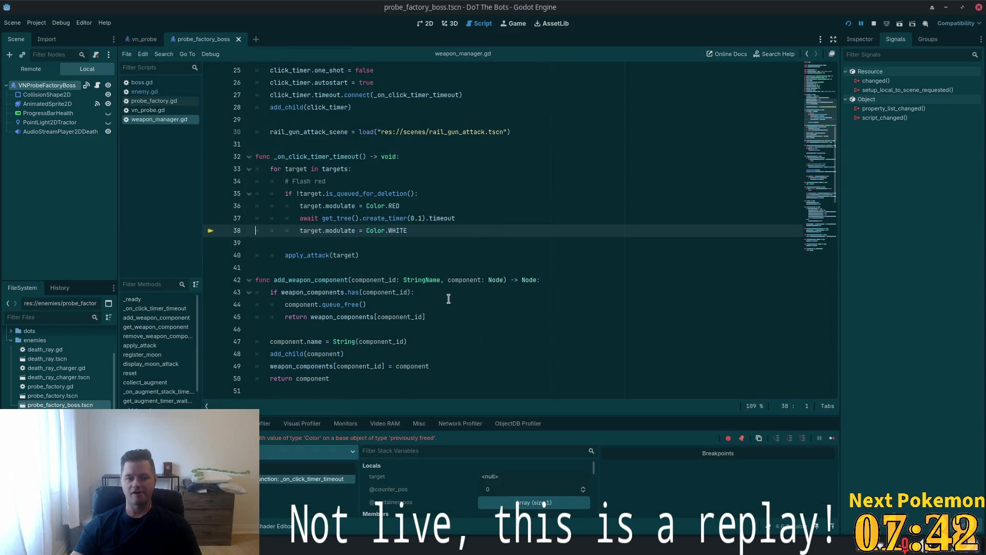
Select the guarded flash-red block in the loop, keeping its indentation intact
{"action": "left_click", "coordinate": [415, 252]}
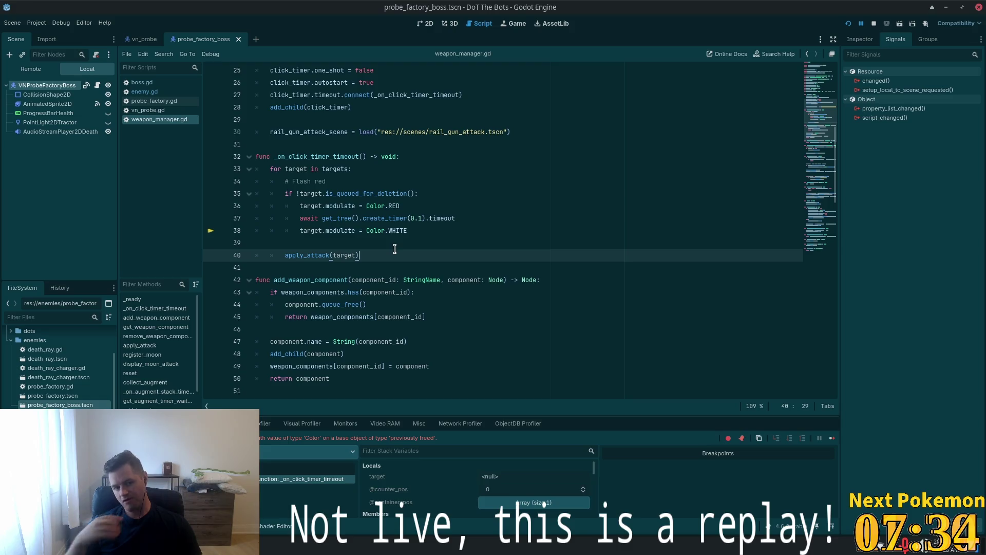
{"action": "left_click", "coordinate": [418, 219]}
{"action": "left_click_drag", "start_coordinate": [395, 220], "coordinate": [280, 194]}
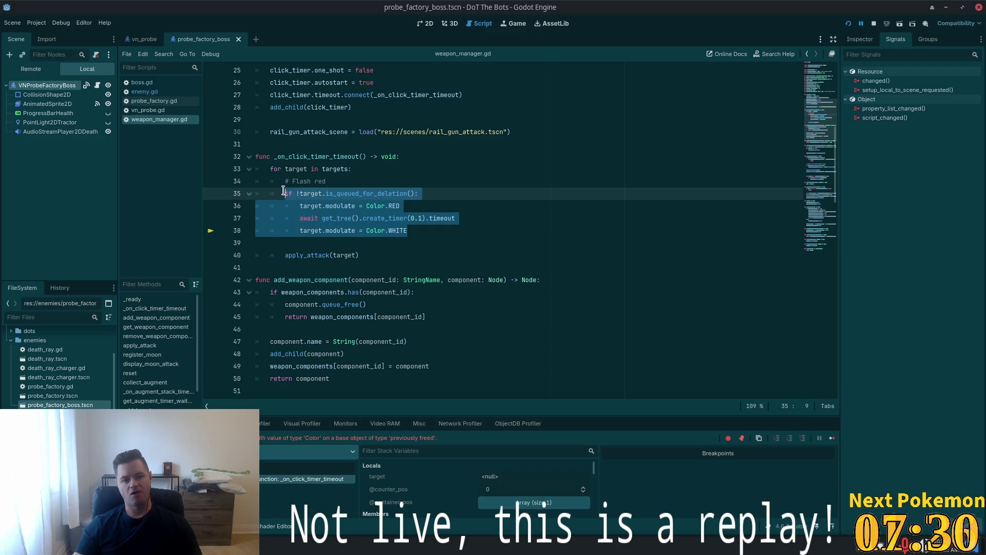
{"action": "key", "text": "ctrl+z"}
{"action": "key", "text": "Tab"}
{"action": "left_click_drag", "start_coordinate": [305, 196], "coordinate": [285, 189]}
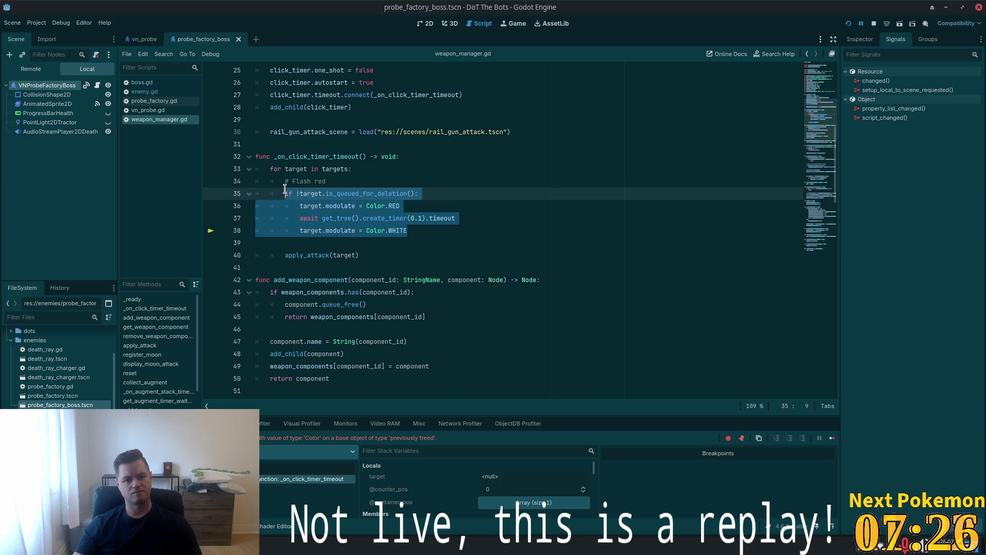
{"action": "key", "text": "BackSpace"}
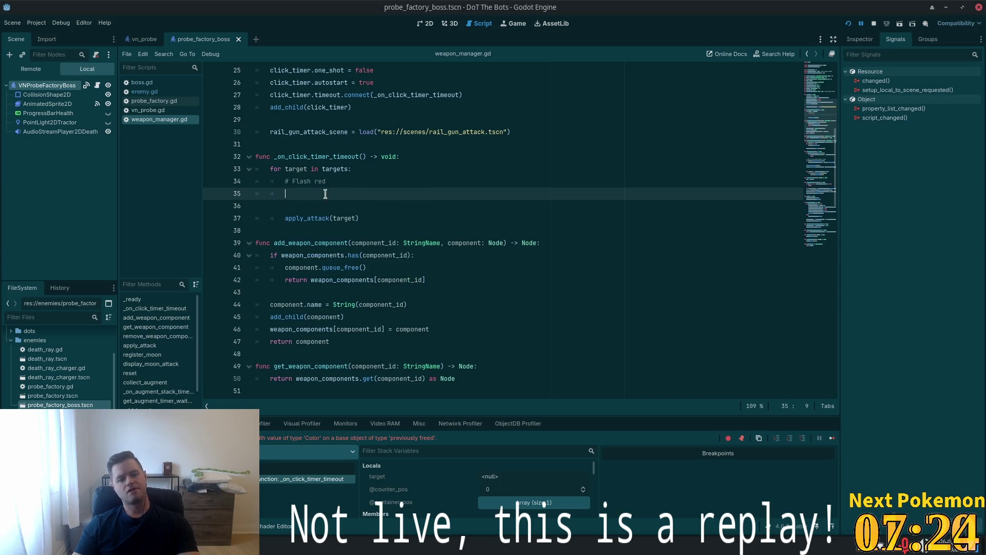
{"action": "key", "text": "ctrl+z"}
Cut the '# Flash red' comment and guarded block out of the loop and remove leftover blank lines
{"action": "left_click", "coordinate": [429, 226]}
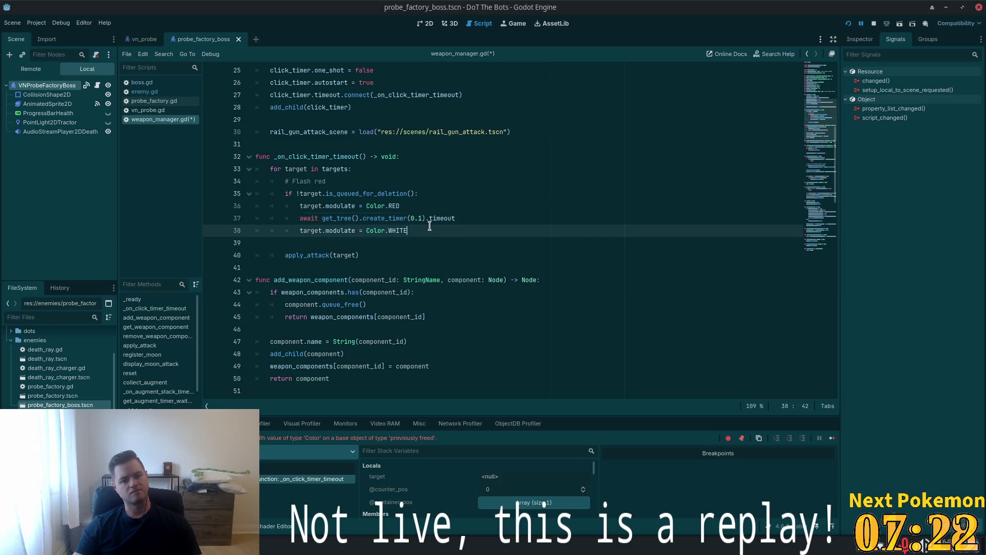
{"action": "left_click_drag", "start_coordinate": [422, 229], "coordinate": [271, 182]}
{"action": "key", "text": "ctrl+c"}
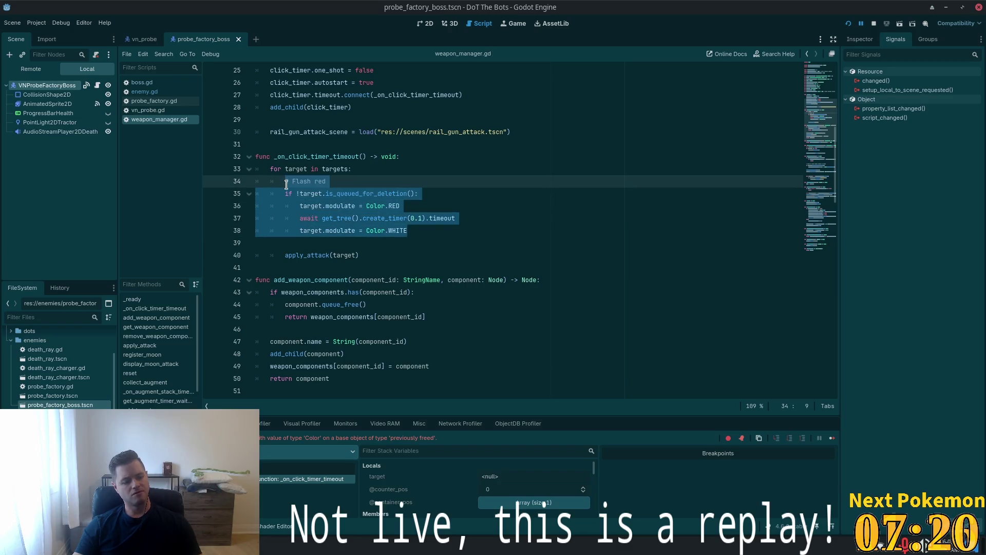
{"action": "key", "text": "BackSpace"}
{"action": "key", "text": "BackSpace"}
{"action": "key", "text": "Down"}
{"action": "key", "text": "BackSpace"}
{"action": "left_click", "coordinate": [371, 184]}
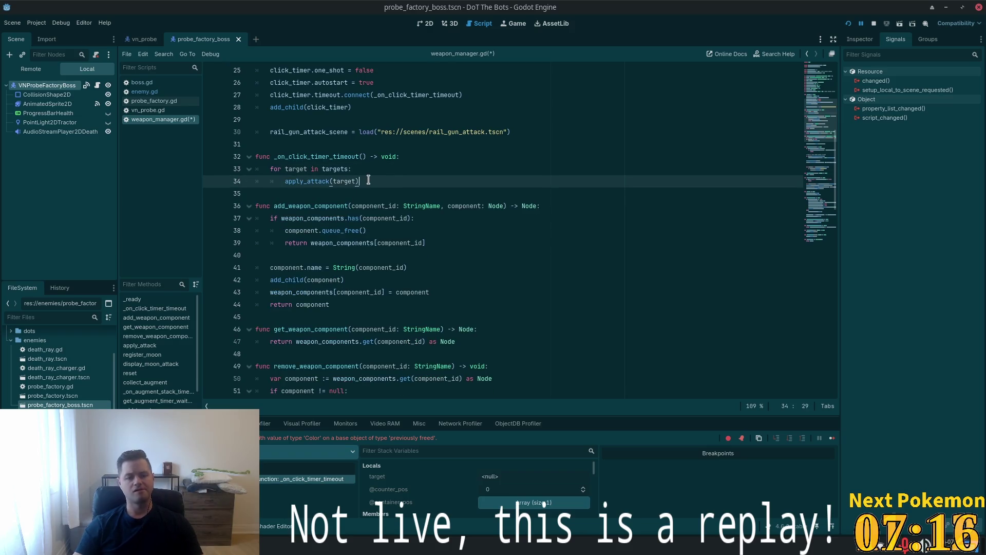
Paste the flash-red block on a new line after apply_attack(target)
{"action": "key", "text": "Return"}
{"action": "key", "text": "ctrl+v"}
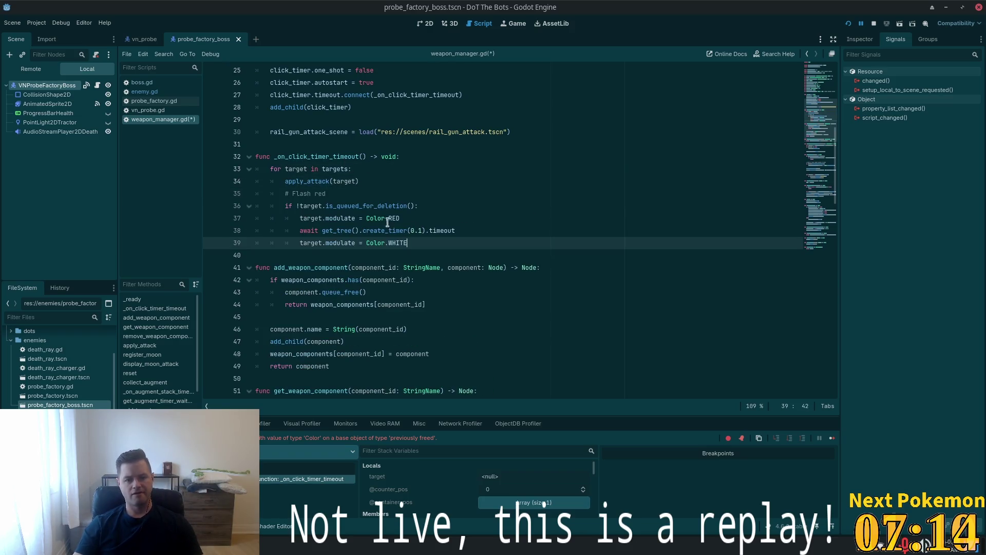
{"action": "left_click", "coordinate": [365, 207]}
{"action": "left_click", "coordinate": [331, 195]}
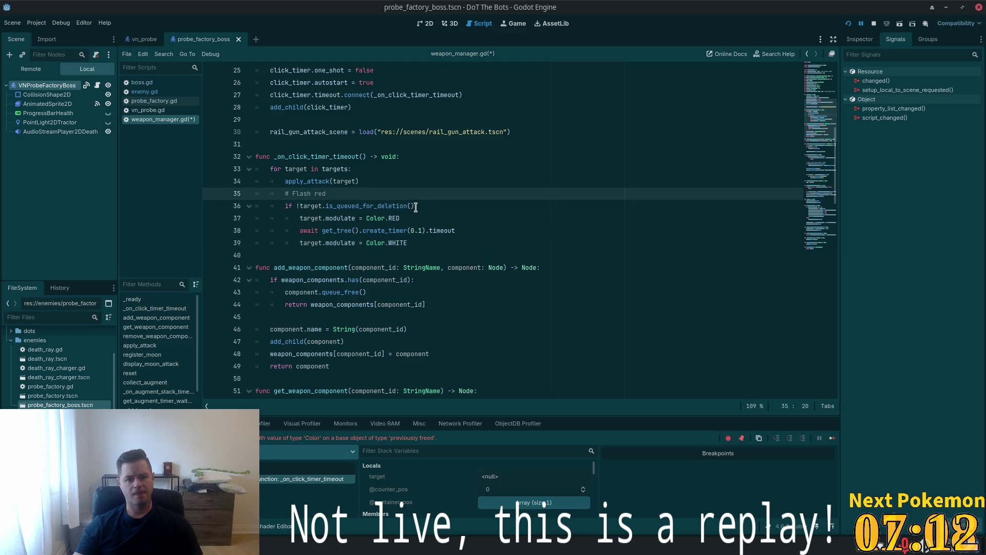
Change the block's condition from is_queued_for_deletion() to target.dead, then select the block
{"action": "left_click_drag", "start_coordinate": [415, 207], "coordinate": [301, 206]}
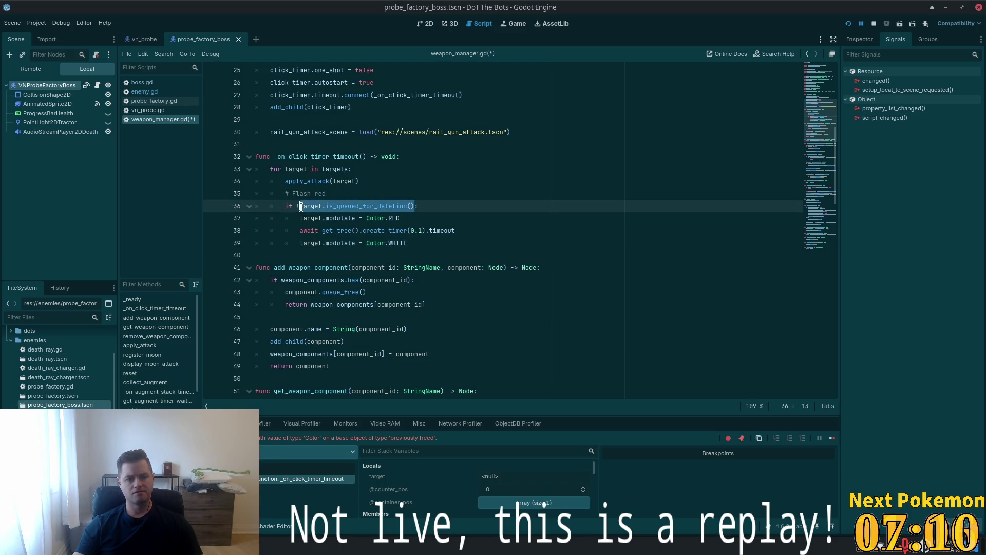
{"action": "type", "text": "dead:"}
{"action": "key", "text": "End"}
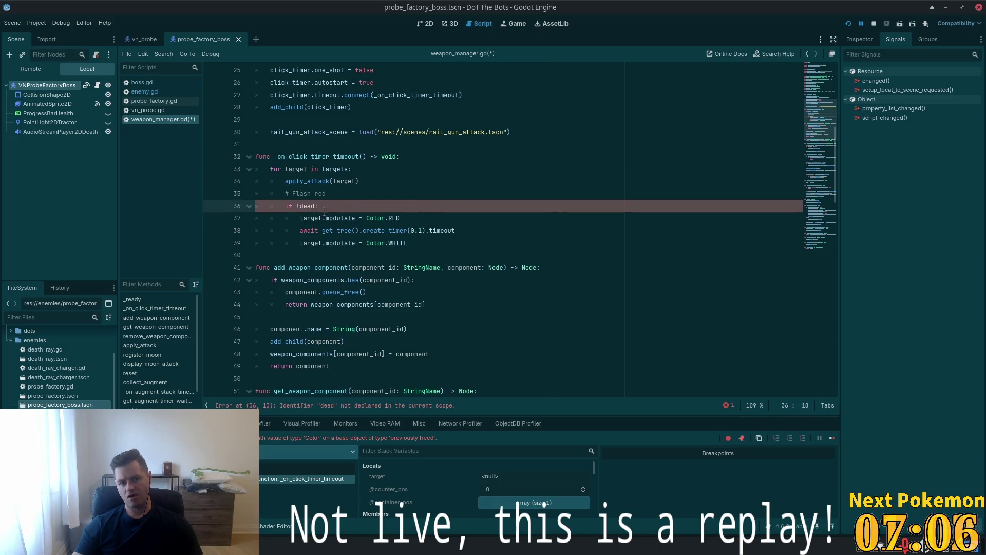
{"action": "left_click", "coordinate": [302, 208]}
{"action": "type", "text": "tar"}
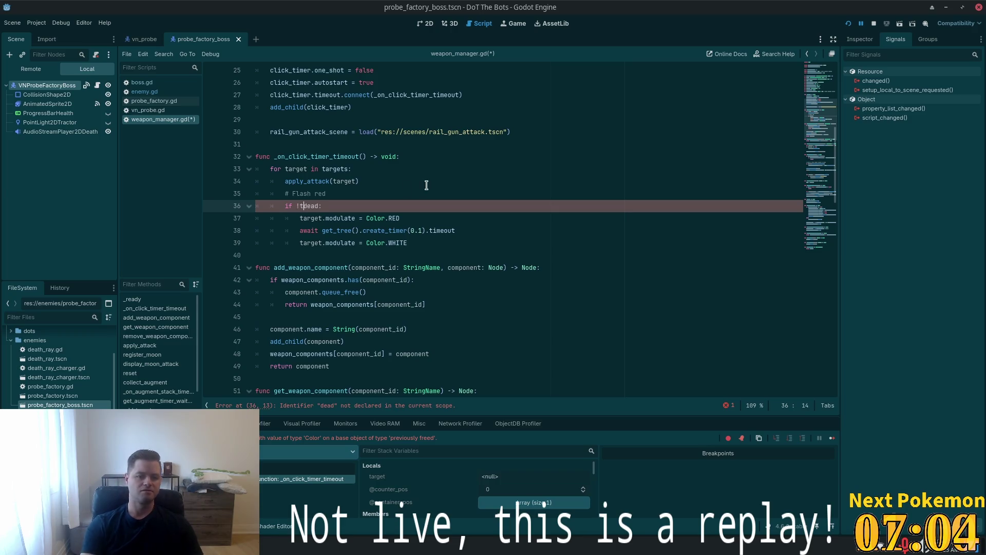
{"action": "type", "text": "get."}
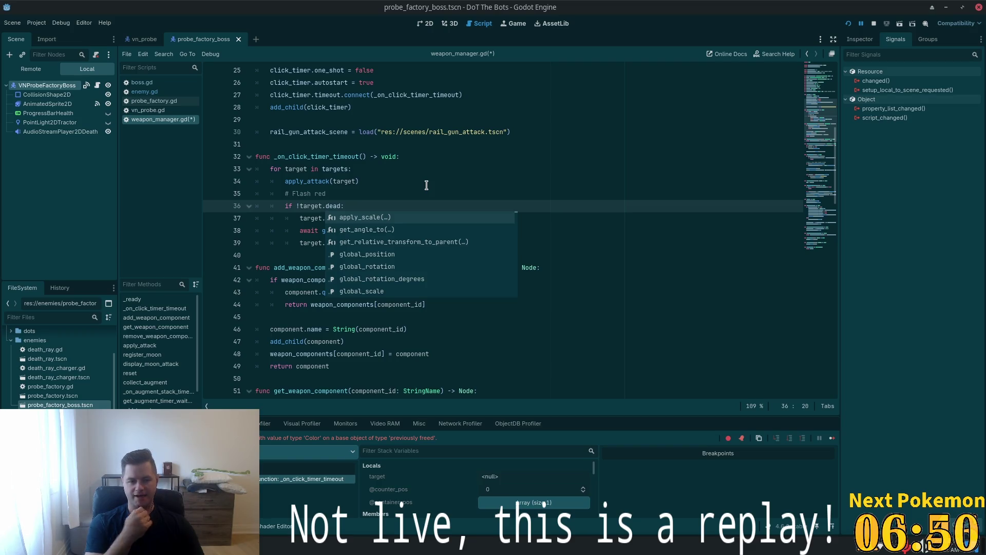
{"action": "key", "text": "Escape"}
{"action": "key", "text": "Up"}
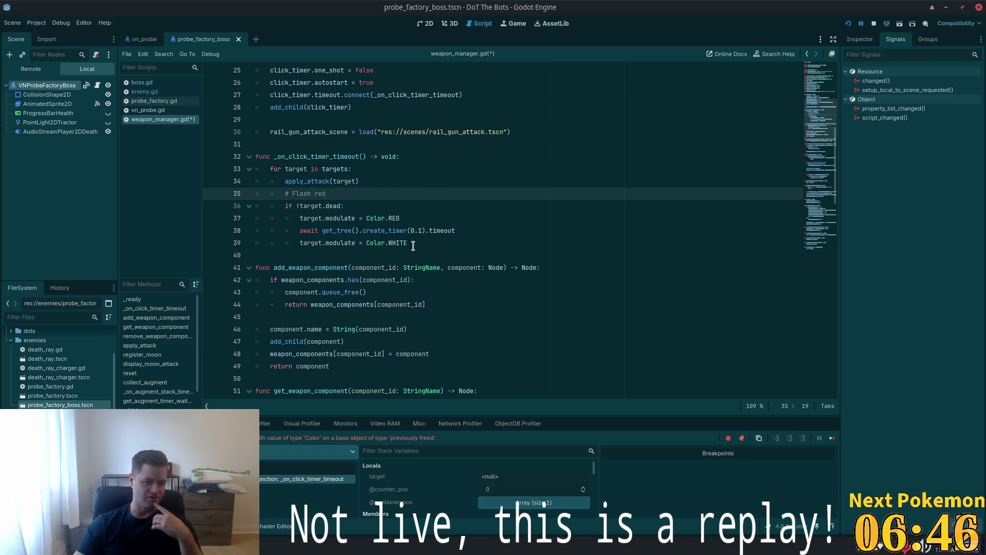
{"action": "left_click_drag", "start_coordinate": [420, 242], "coordinate": [198, 199]}
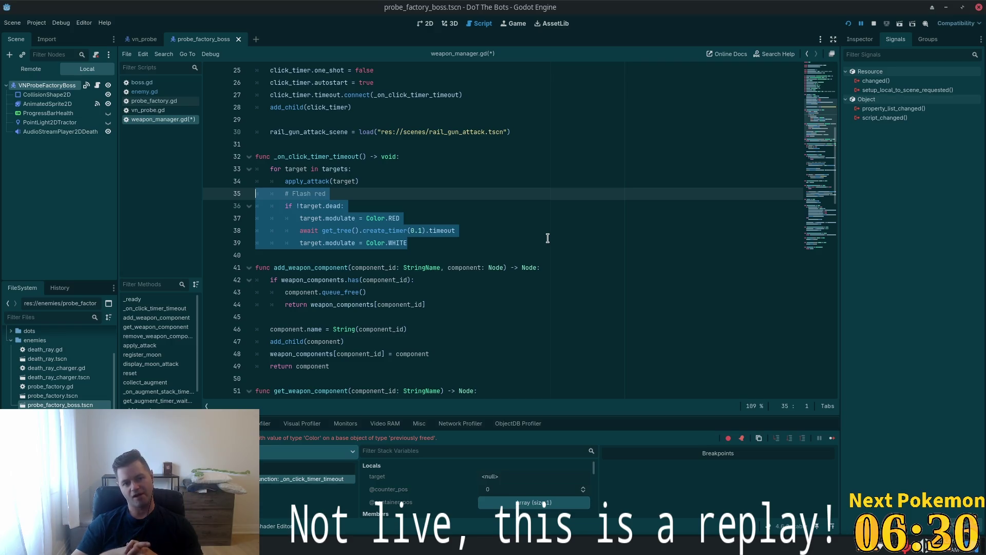
Delete the flash-red block from the click-timer loop
{"action": "left_click_drag", "start_coordinate": [445, 245], "coordinate": [281, 191]}
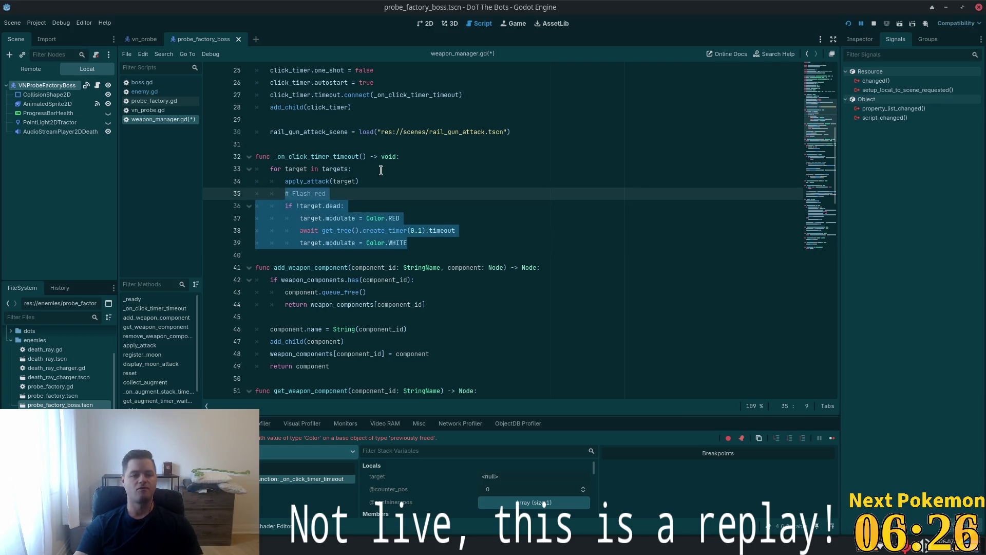
{"action": "key", "text": "BackSpace"}
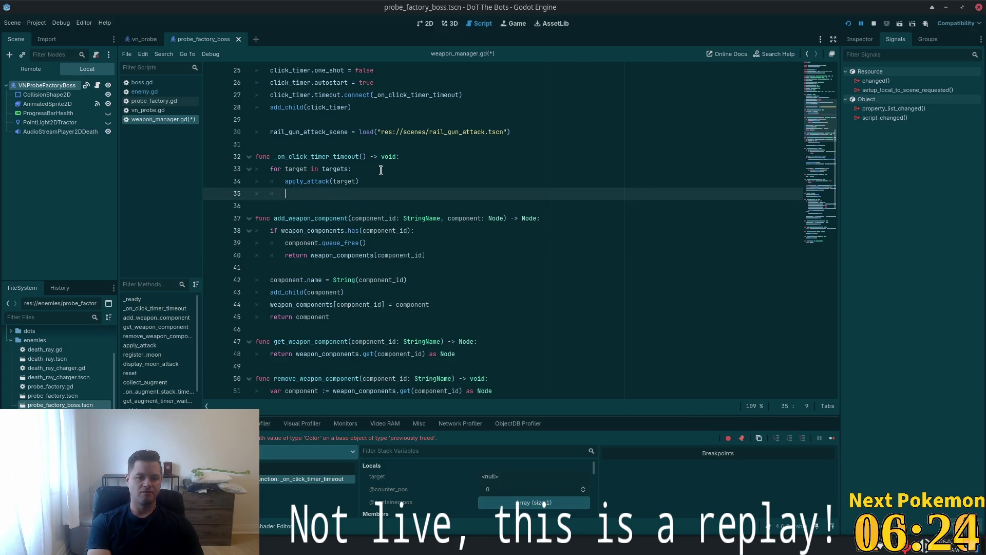
{"action": "key", "text": "Return"}
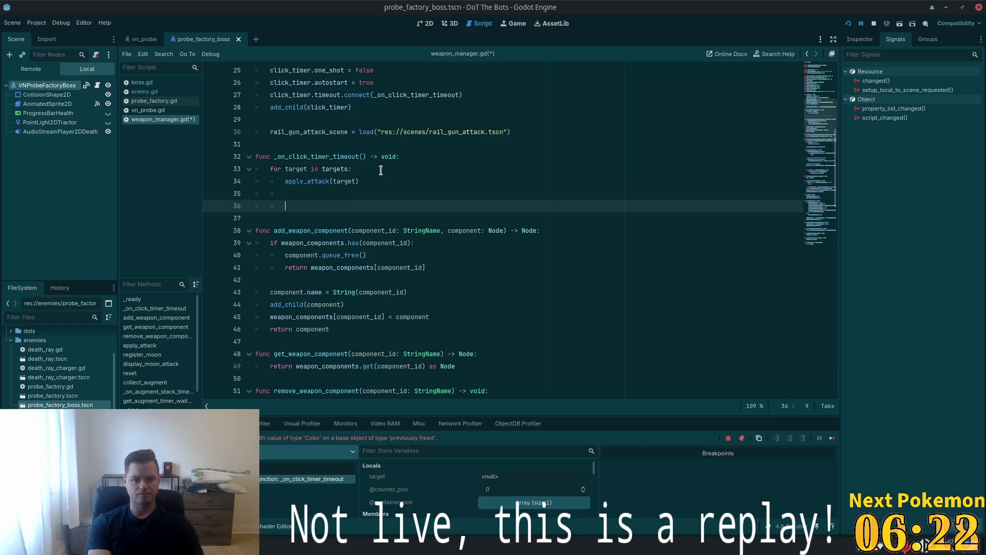
{"action": "key", "text": "BackSpace"}
{"action": "key", "text": "BackSpace"}
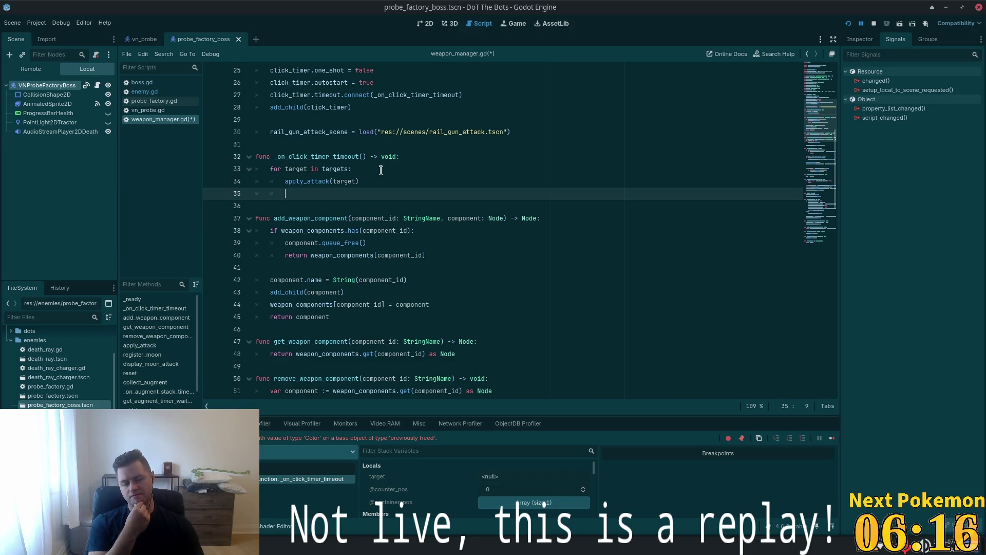
Add 'if !target.dead:' above apply_attack(target), indent the call under it, and save
{"action": "left_click", "coordinate": [353, 164]}
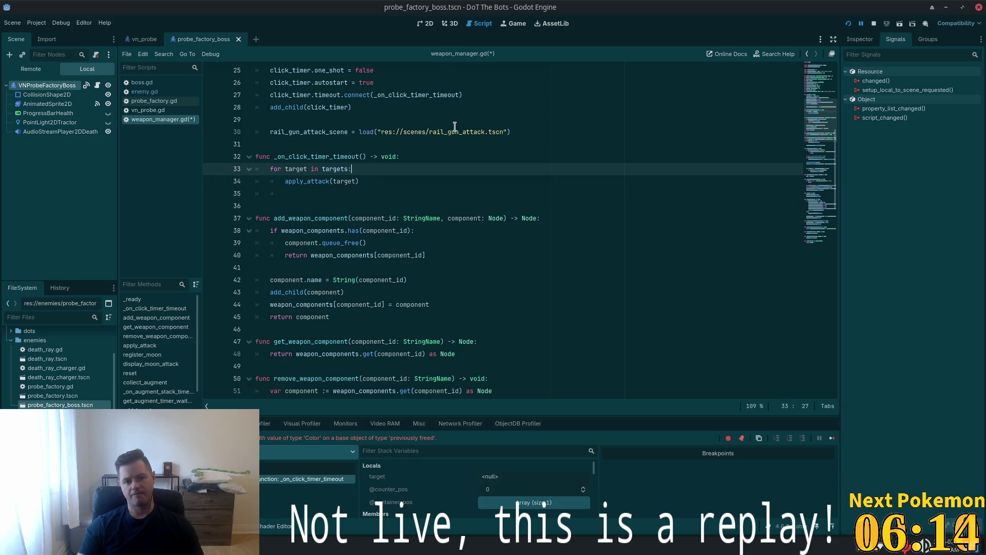
{"action": "key", "text": "Return"}
{"action": "type", "text": "if"}
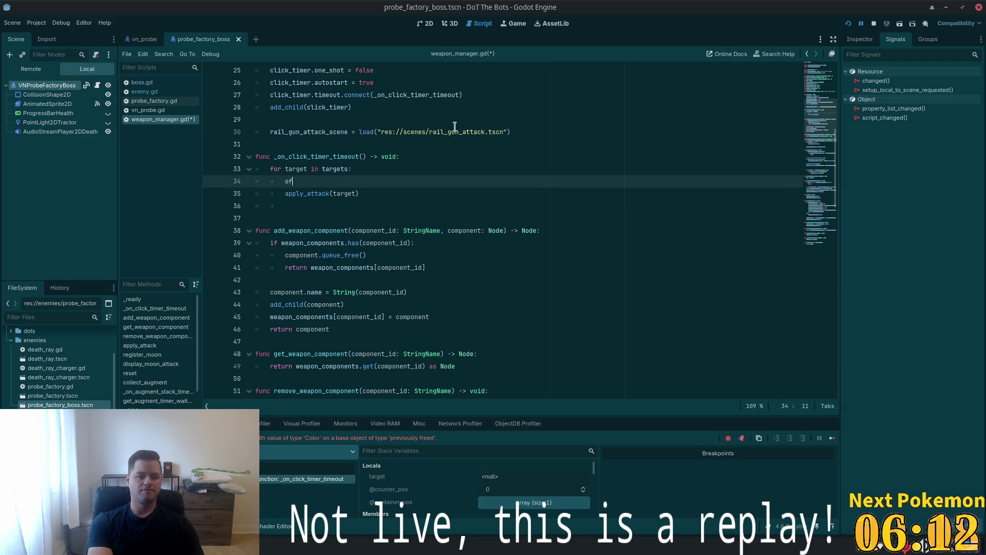
{"action": "key", "text": "BackSpace"}
{"action": "key", "text": "BackSpace"}
{"action": "type", "text": "if "}
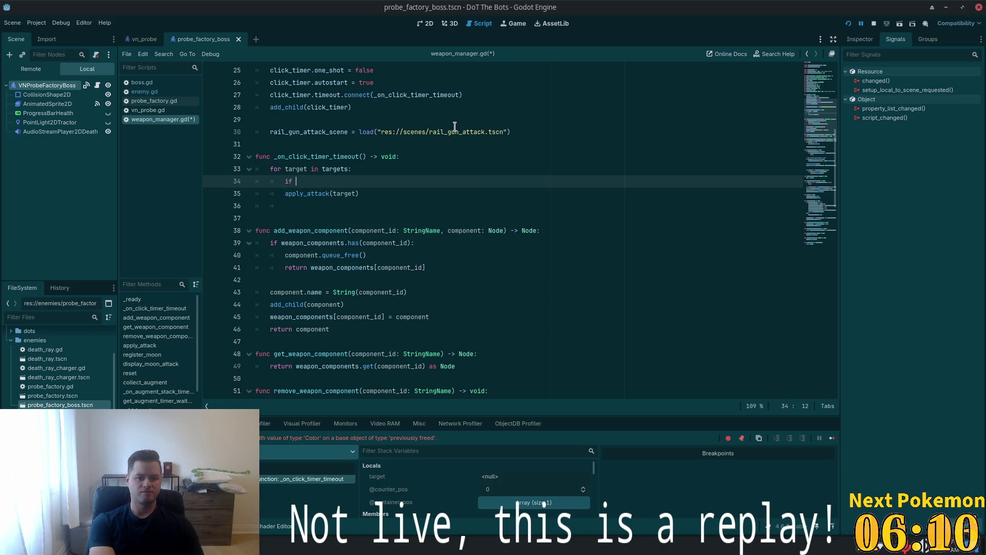
{"action": "type", "text": "target"}
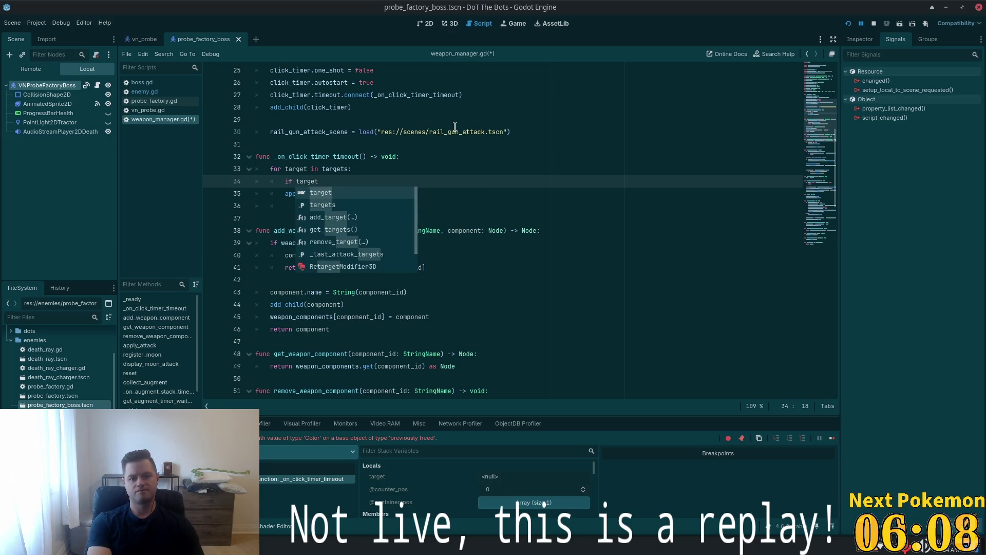
{"action": "type", "text": ".dead"}
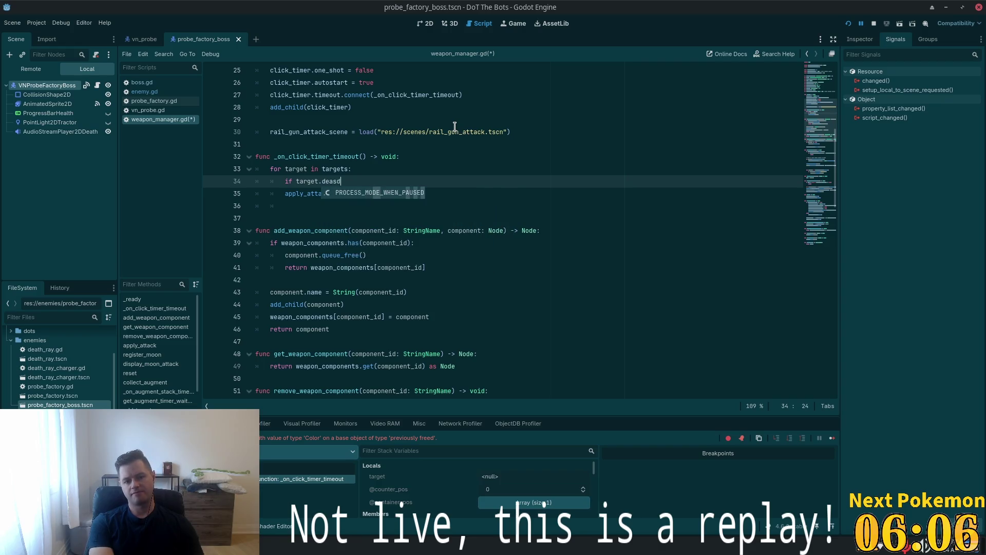
{"action": "key", "text": "ctrl+Left"}
{"action": "key", "text": "ctrl+Left"}
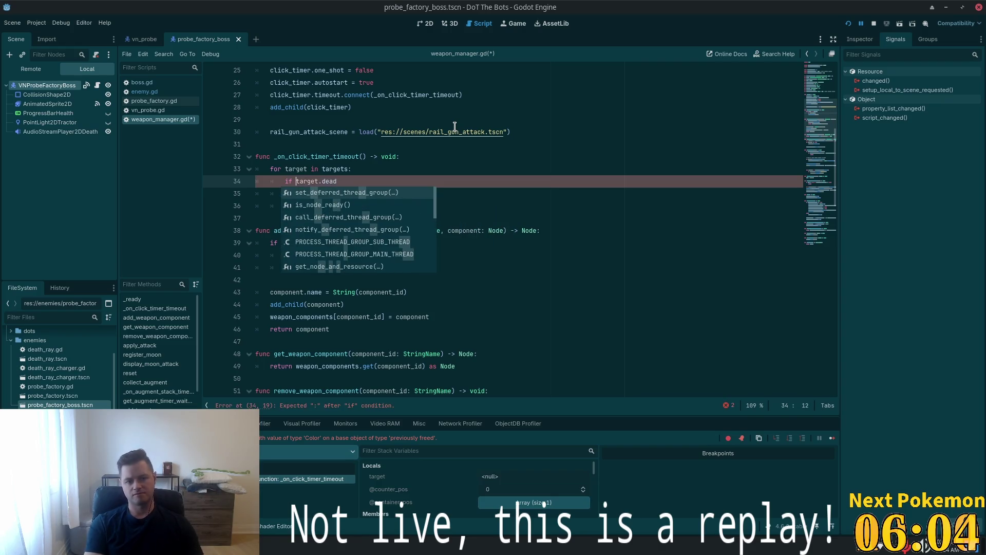
{"action": "type", "text": "!"}
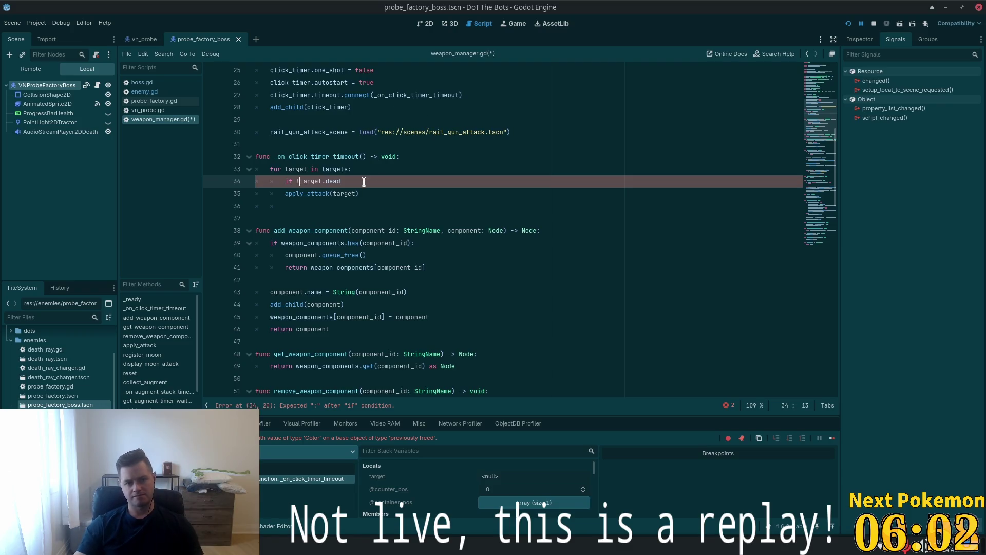
{"action": "type", "text": ":"}
{"action": "key", "text": "Down"}
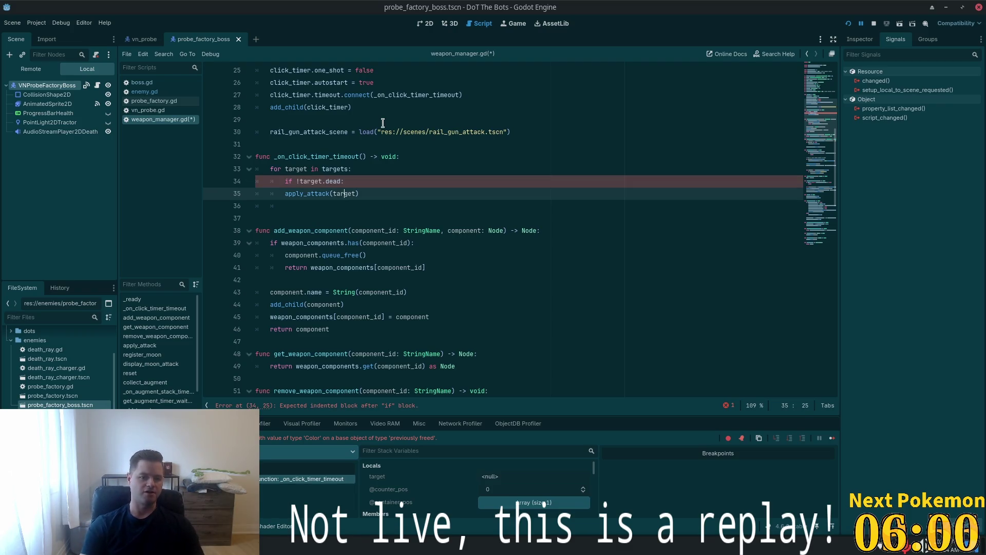
{"action": "key", "text": "Home"}
{"action": "key", "text": "Tab"}
{"action": "key", "text": "ctrl+s"}
{"action": "left_click", "coordinate": [368, 161]}
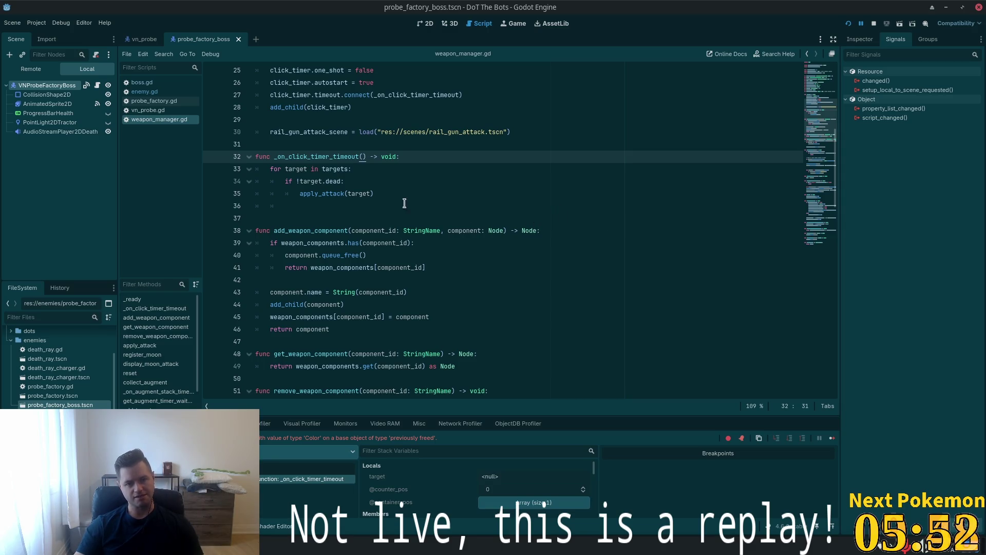
Adjust the '!' on the if !target.dead condition line and check the word dead
{"action": "left_click", "coordinate": [298, 181]}
{"action": "type", "text": "!"}
{"action": "double_click", "coordinate": [333, 180]}
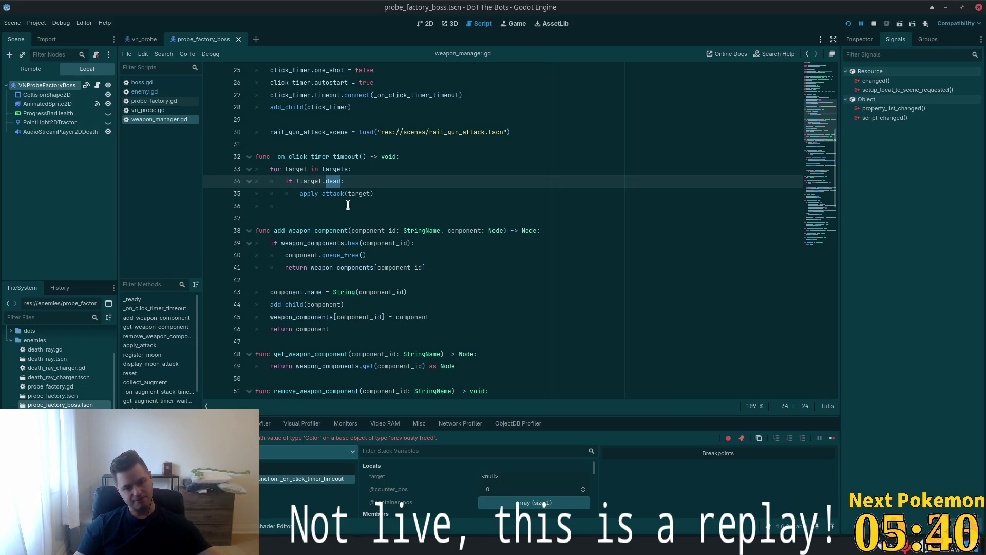
{"action": "left_click", "coordinate": [378, 170]}
{"action": "key", "text": "Down"}
{"action": "key", "text": "Down"}
{"action": "key", "text": "Down"}
Start a new line 5 below the existing signals and type 'signal target_atta'
{"action": "scroll", "coordinate": [333, 222], "scroll_direction": "up", "scroll_amount": 3}
{"action": "scroll", "coordinate": [337, 182], "scroll_direction": "up", "scroll_amount": 1}
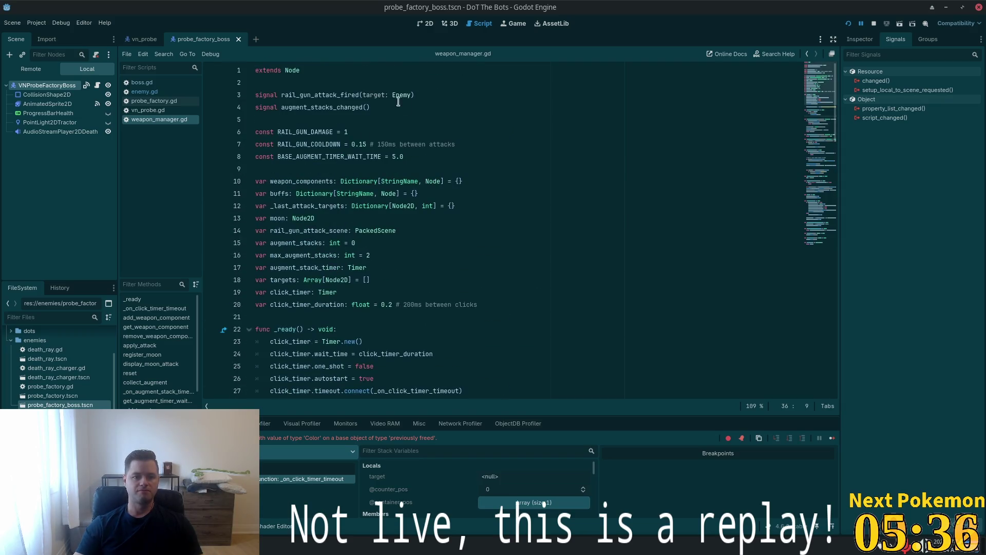
{"action": "left_click", "coordinate": [441, 108]}
{"action": "key", "text": "Return"}
{"action": "type", "text": "signa"}
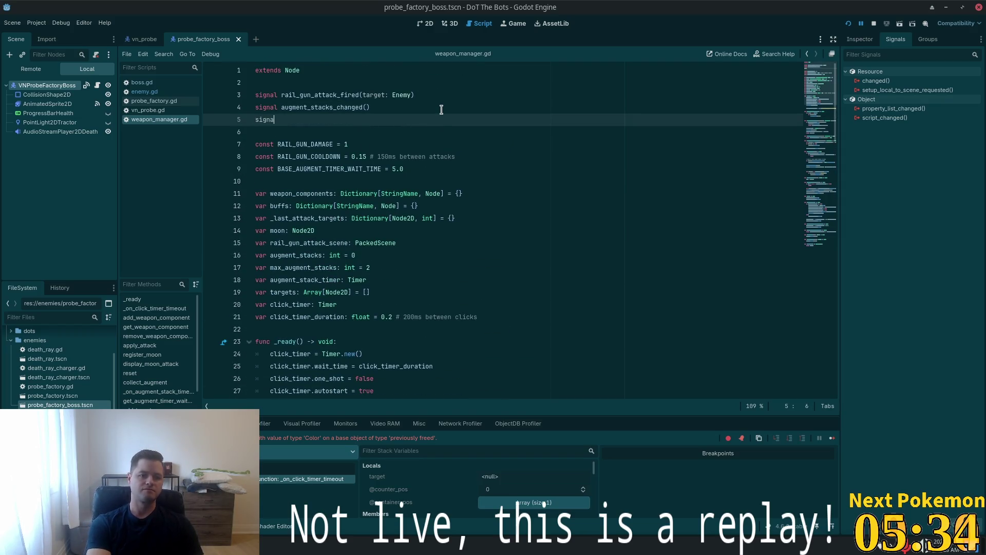
{"action": "type", "text": "l target"}
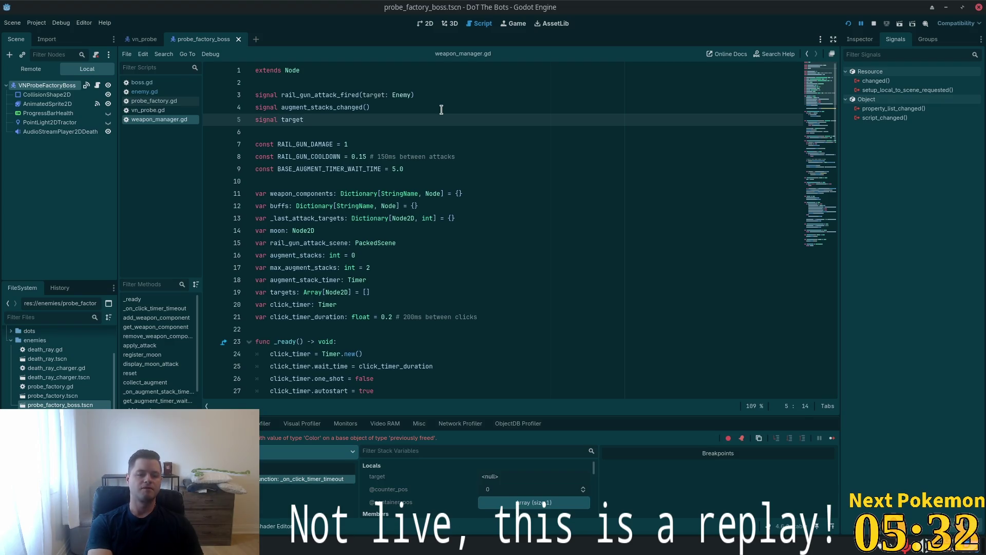
{"action": "type", "text": "_attacket"}
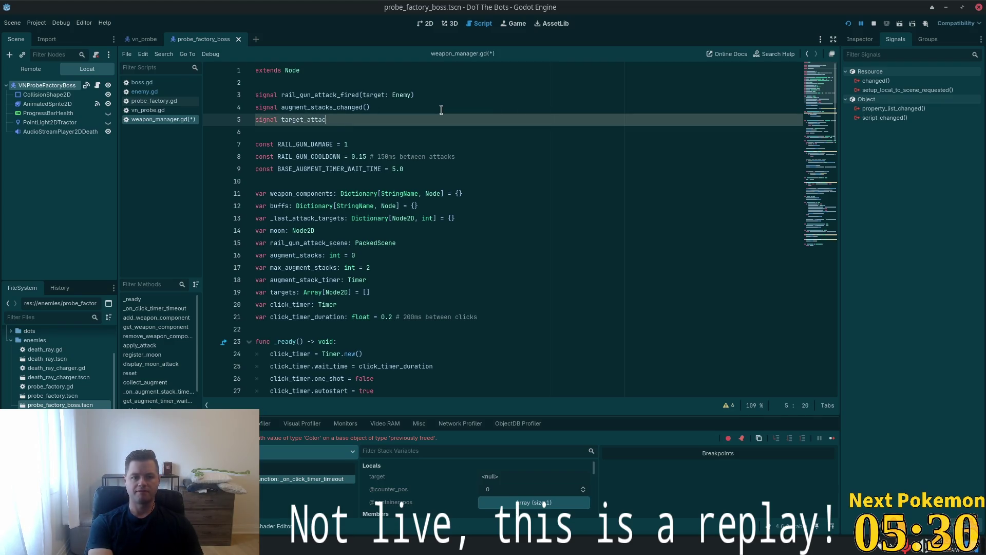
Finish line 5 as 'signal target_attacked(target: Node2D)' and save the script
{"action": "key", "text": "BackSpace"}
{"action": "type", "text": "d("}
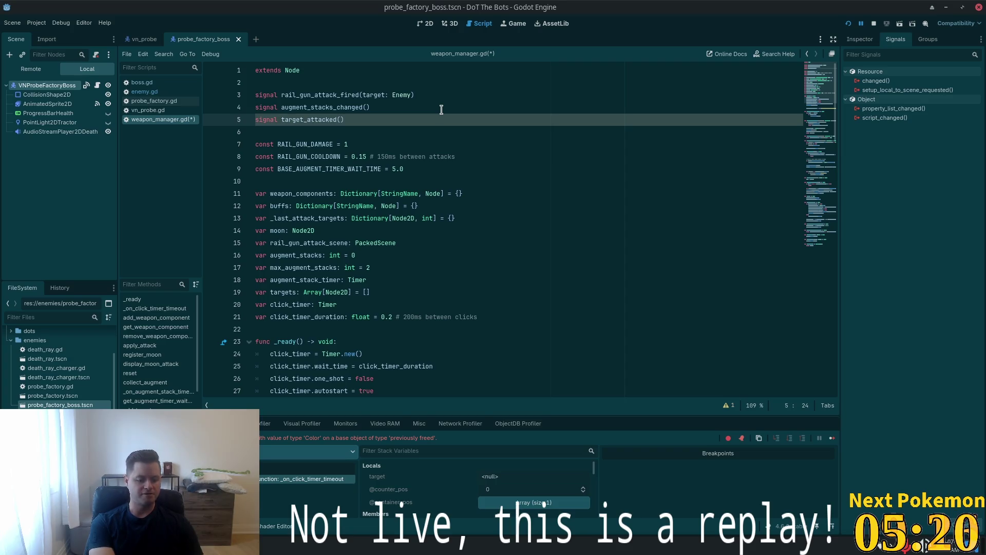
{"action": "type", "text": "target"}
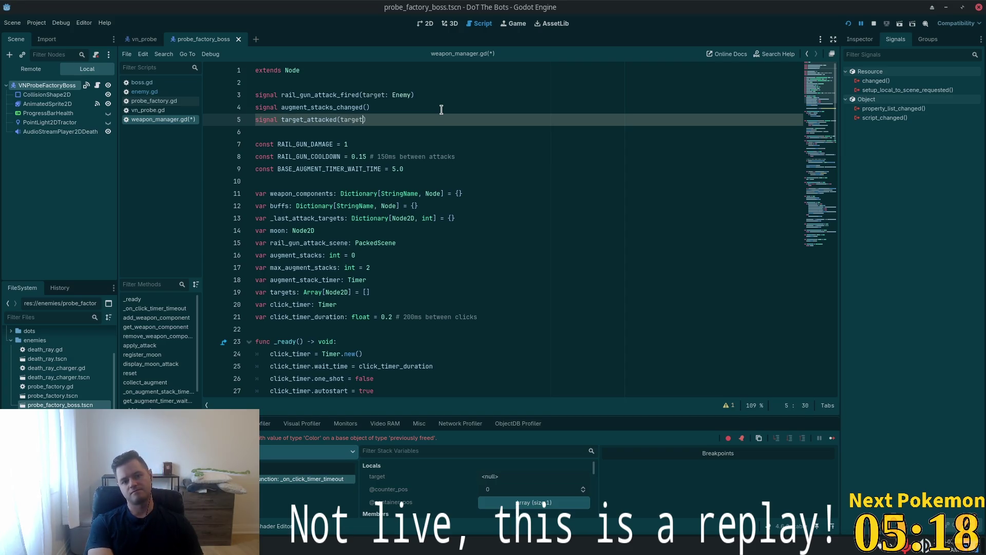
{"action": "type", "text": ": N"}
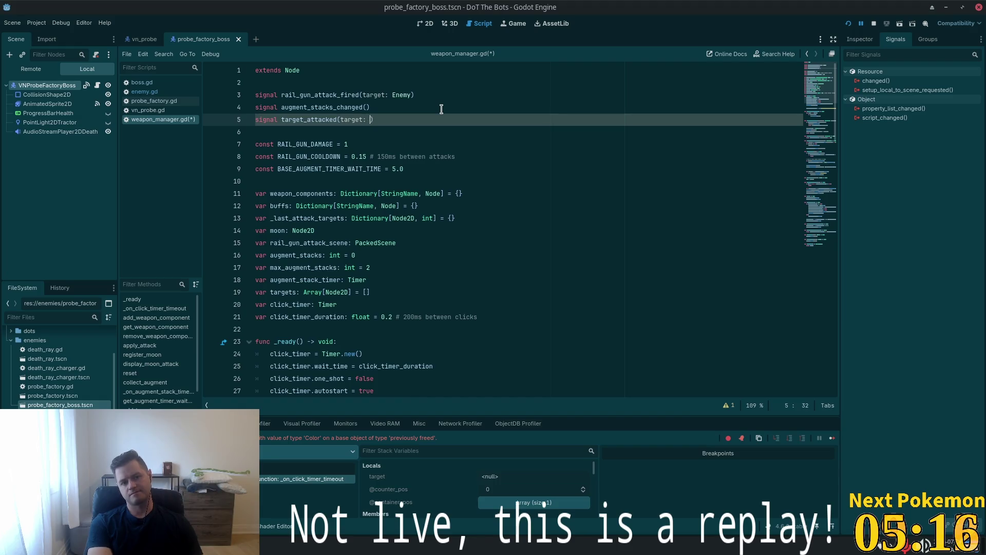
{"action": "type", "text": "ode2D"}
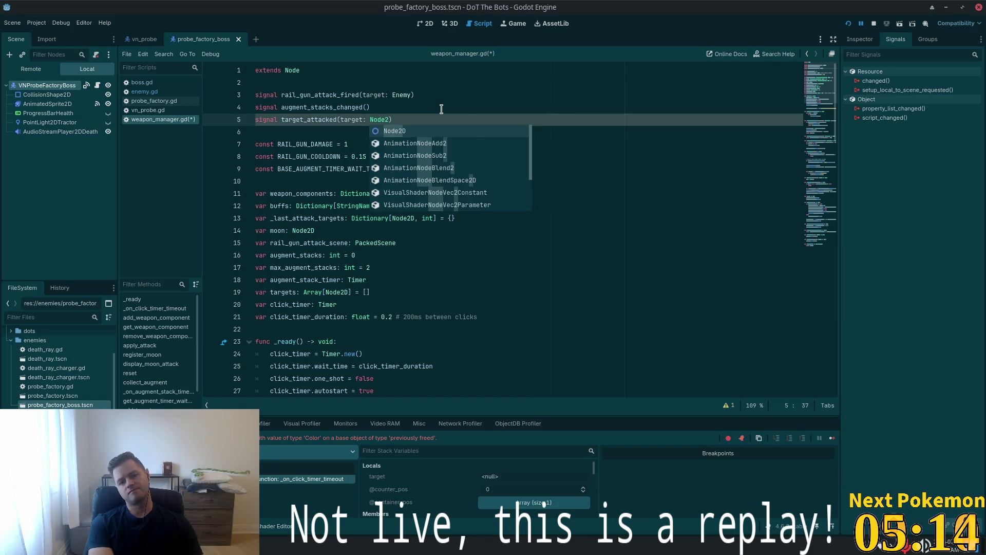
{"action": "key", "text": "ctrl+s"}
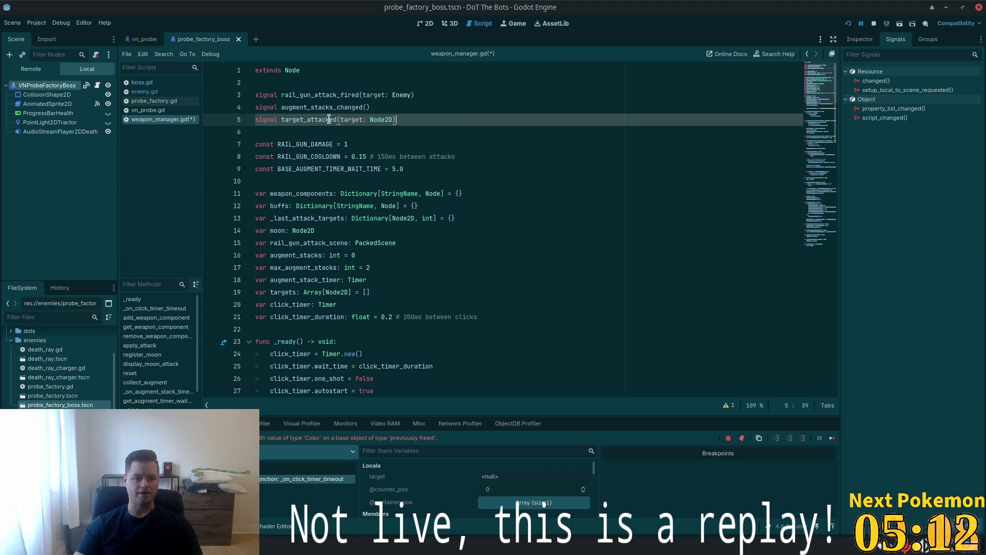
{"action": "double_click", "coordinate": [312, 119]}
{"action": "scroll", "coordinate": [314, 250], "scroll_direction": "down", "scroll_amount": 7}
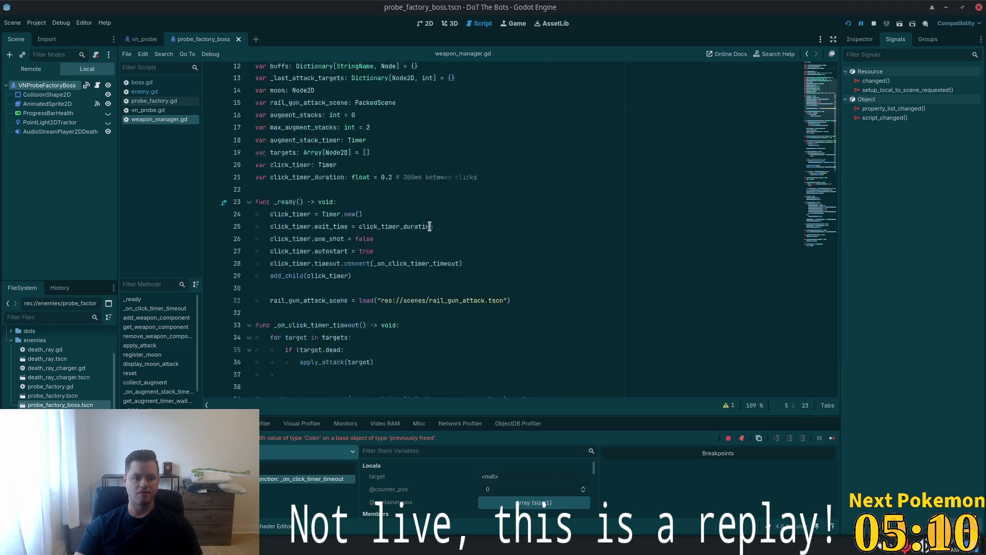
Add target_attacked.emit(target) below apply_attack(target) inside the if !target.dead block and save
{"action": "left_click", "coordinate": [314, 254]}
{"action": "key", "text": "Tab"}
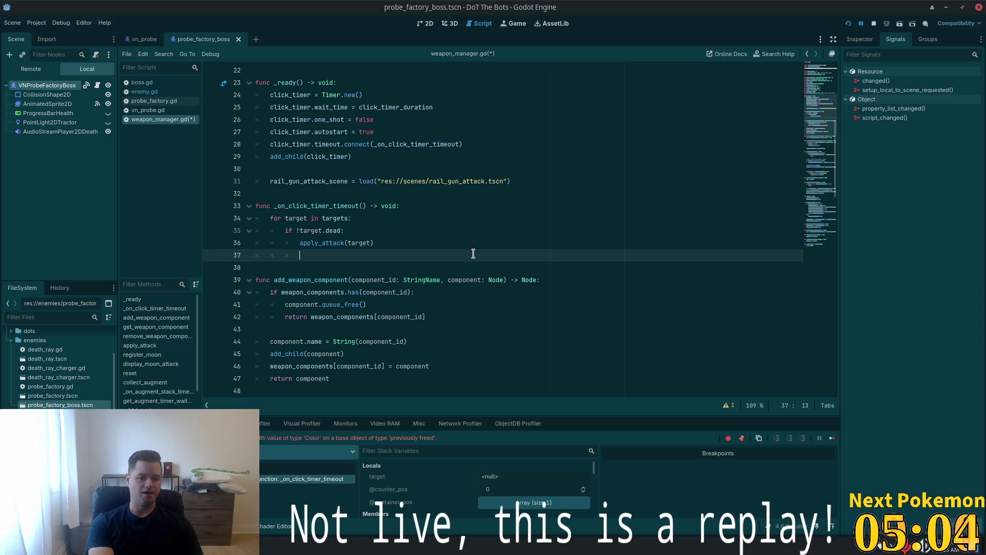
{"action": "type", "text": "target"}
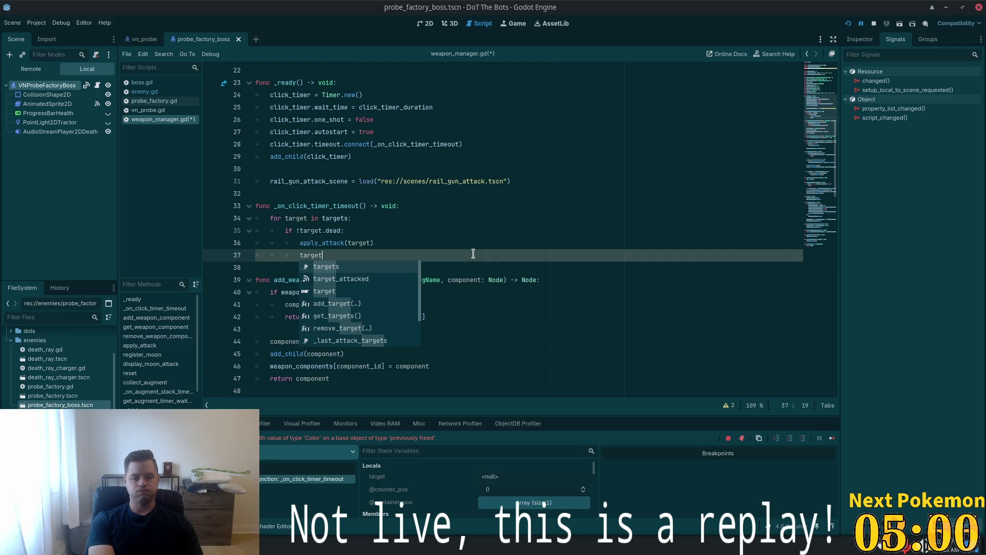
{"action": "type", "text": "_"}
{"action": "key", "text": "Return"}
{"action": "type", "text": "("}
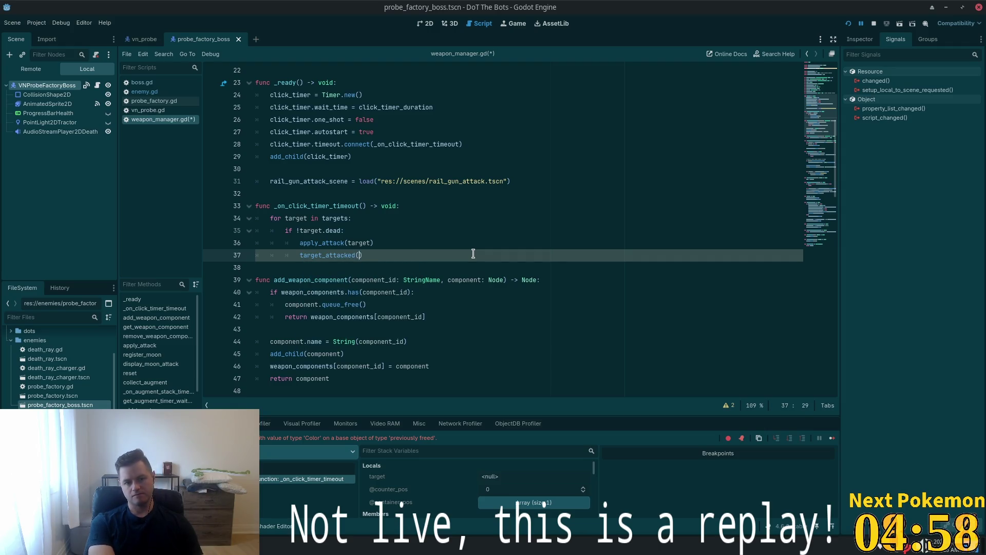
{"action": "type", "text": ".emi"}
{"action": "key", "text": "Return"}
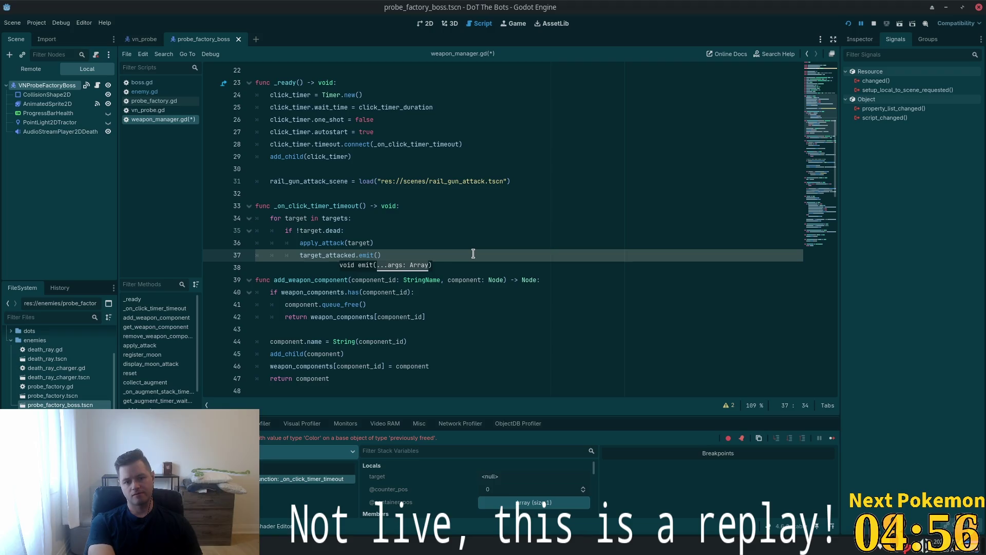
{"action": "type", "text": "target"}
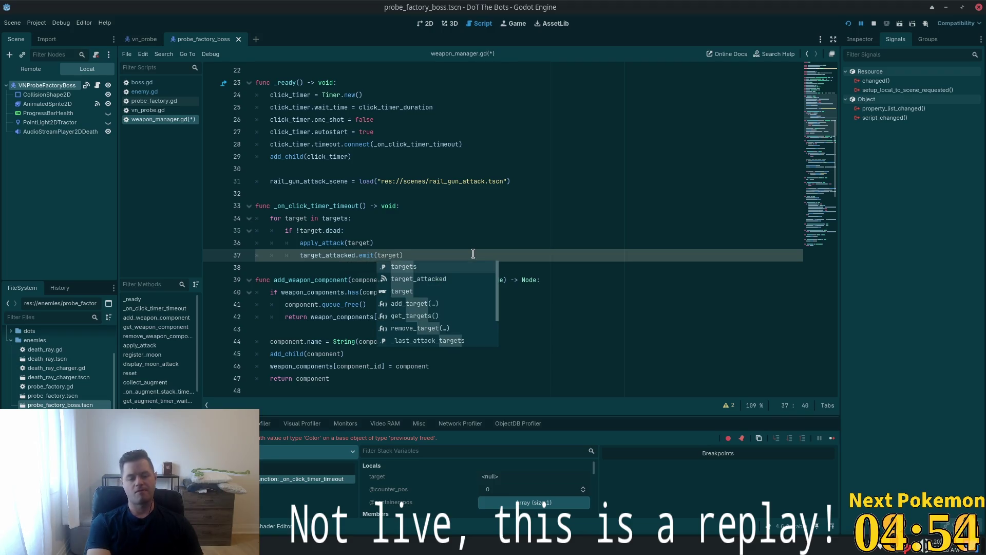
{"action": "left_click", "coordinate": [502, 232]}
{"action": "key", "text": "ctrl+s"}
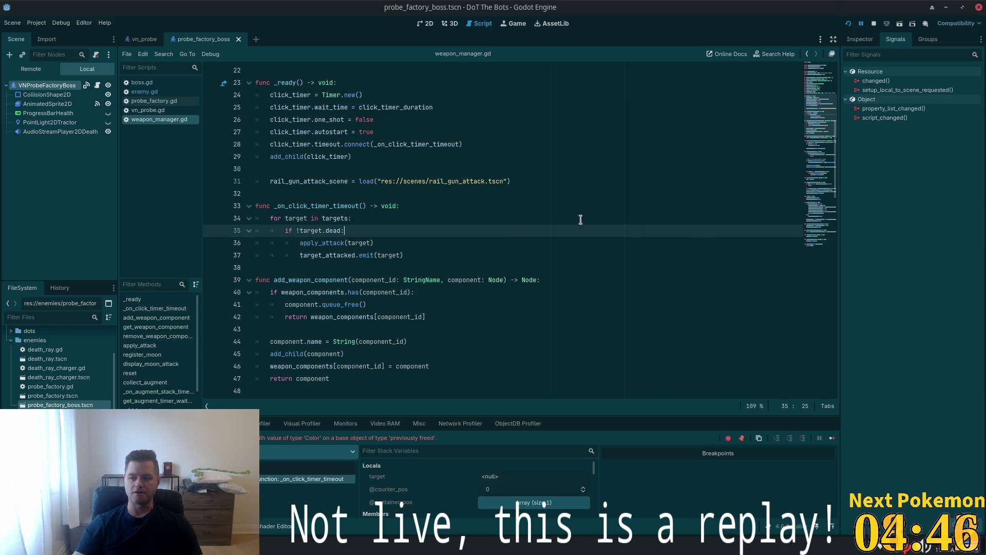
{"action": "left_click", "coordinate": [376, 222]}
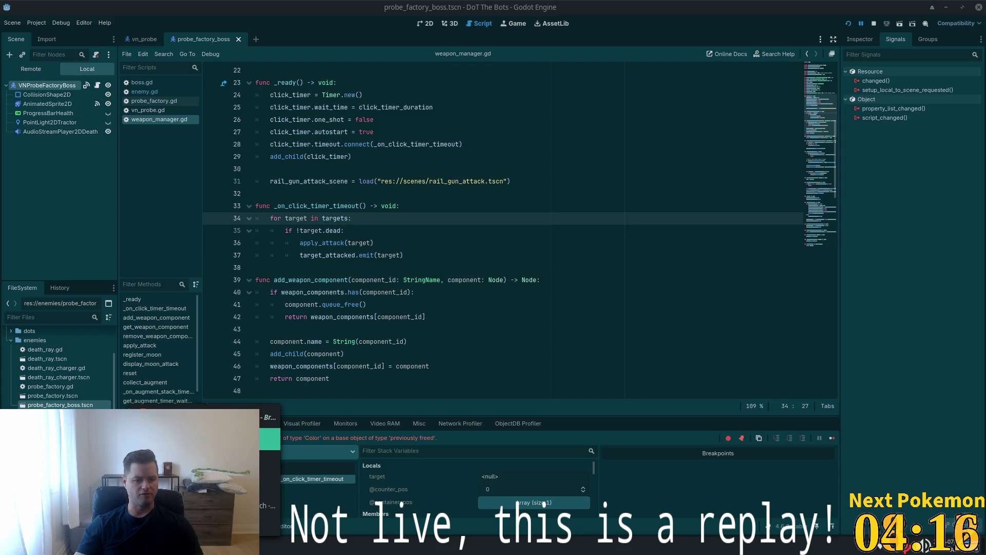
{"action": "key", "text": "alt+Tab"}
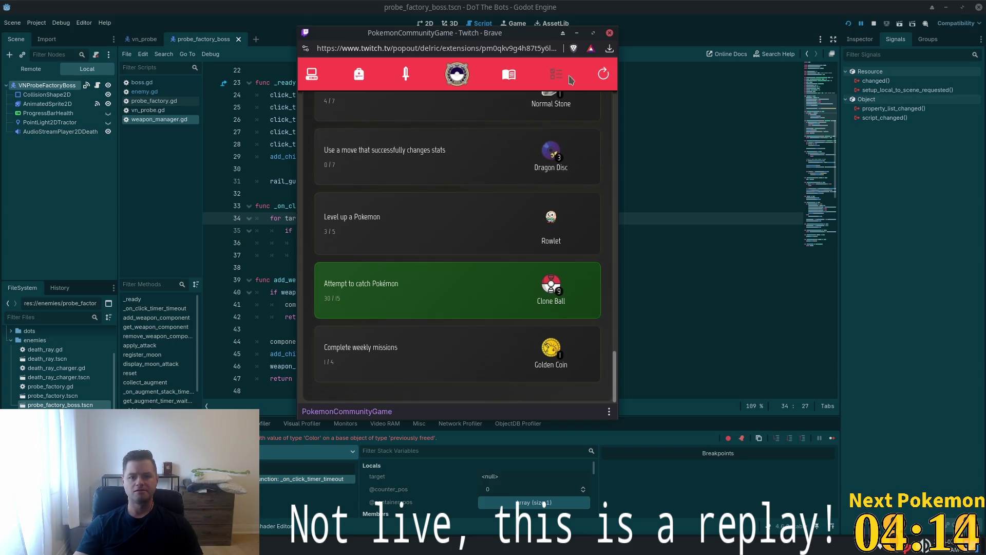
Refresh the mission progress, then view and dismiss the Golden Ticket reward explanation
{"action": "left_click", "coordinate": [603, 73]}
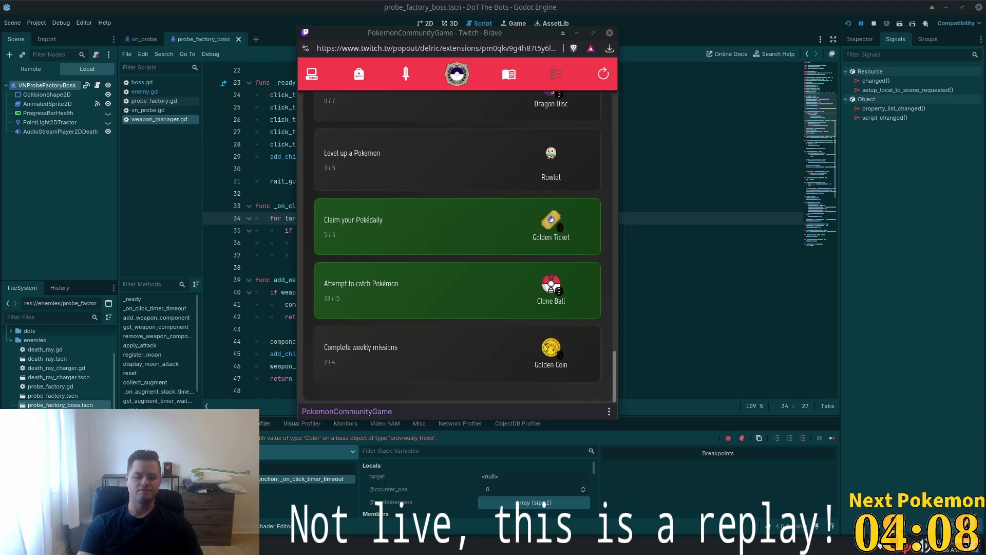
{"action": "left_click", "coordinate": [550, 223]}
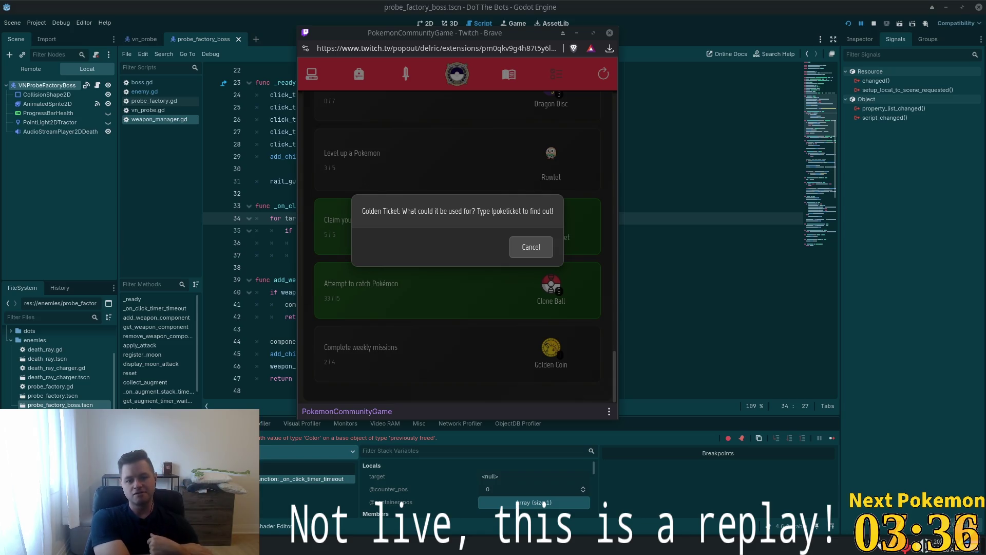
{"action": "left_click", "coordinate": [514, 251]}
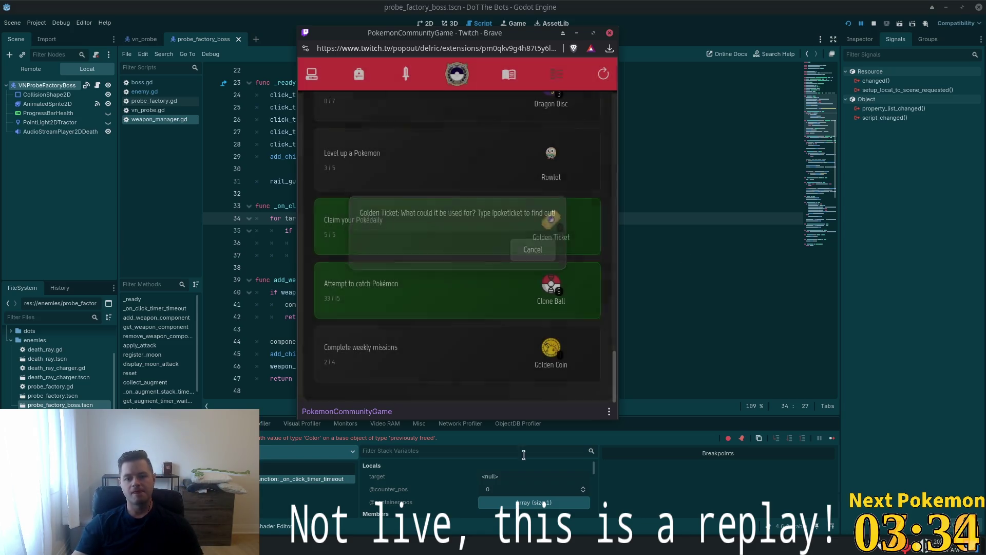
Return to the top of the missions list and move to the item shop
{"action": "scroll", "coordinate": [468, 349], "scroll_direction": "up", "scroll_amount": 2}
{"action": "scroll", "coordinate": [468, 348], "scroll_direction": "up", "scroll_amount": 1}
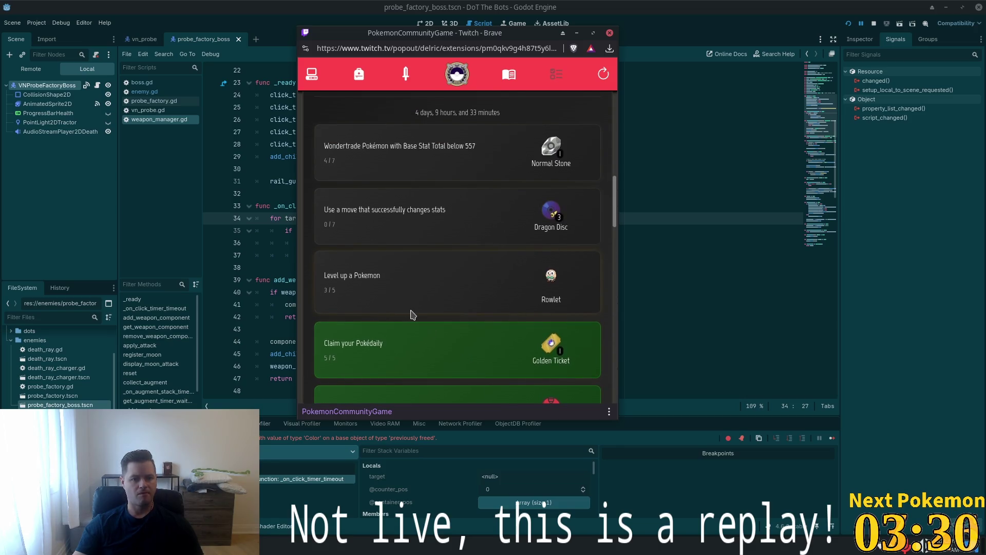
{"action": "scroll", "coordinate": [409, 315], "scroll_direction": "up", "scroll_amount": 2}
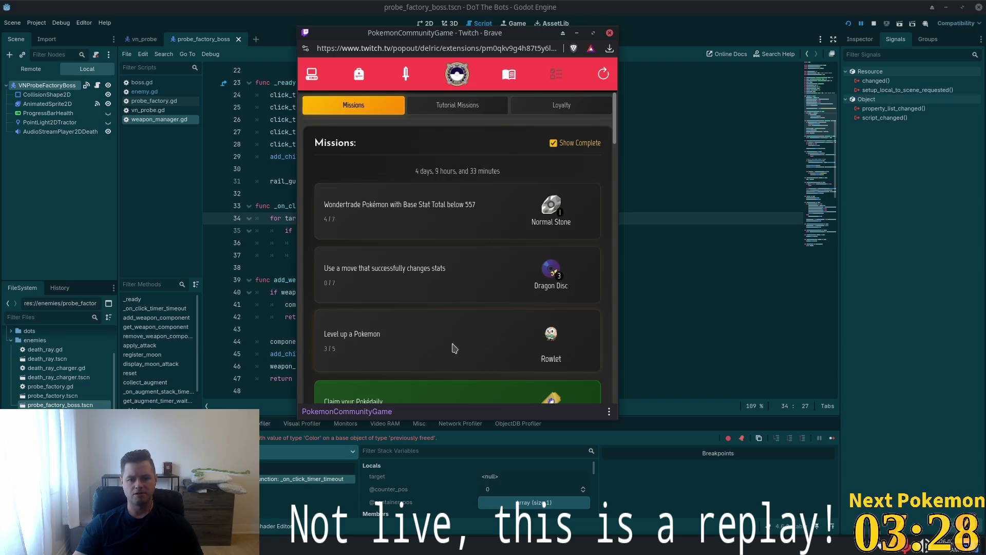
{"action": "left_click", "coordinate": [359, 74]}
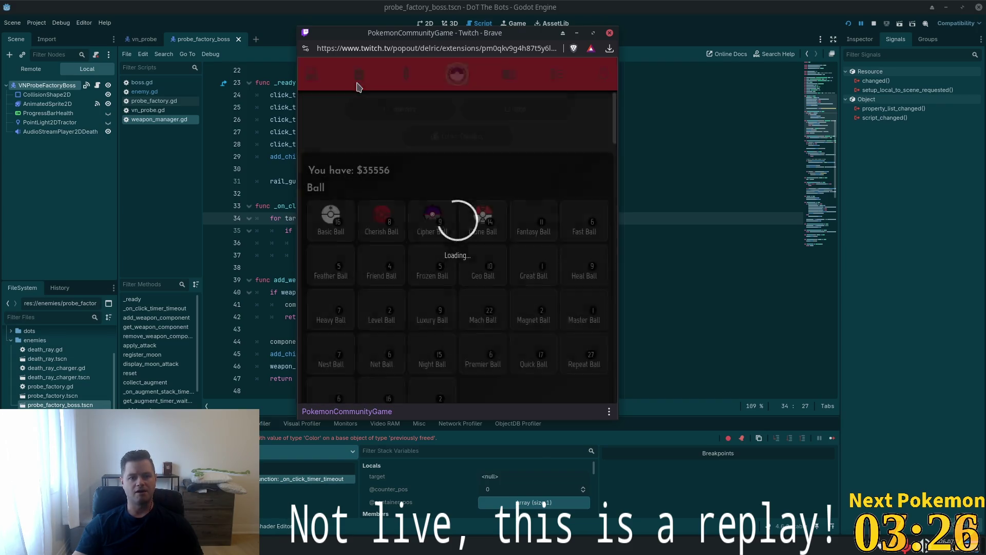
Show the owned Pokémon list sorted by Base stats
{"action": "left_click", "coordinate": [457, 75]}
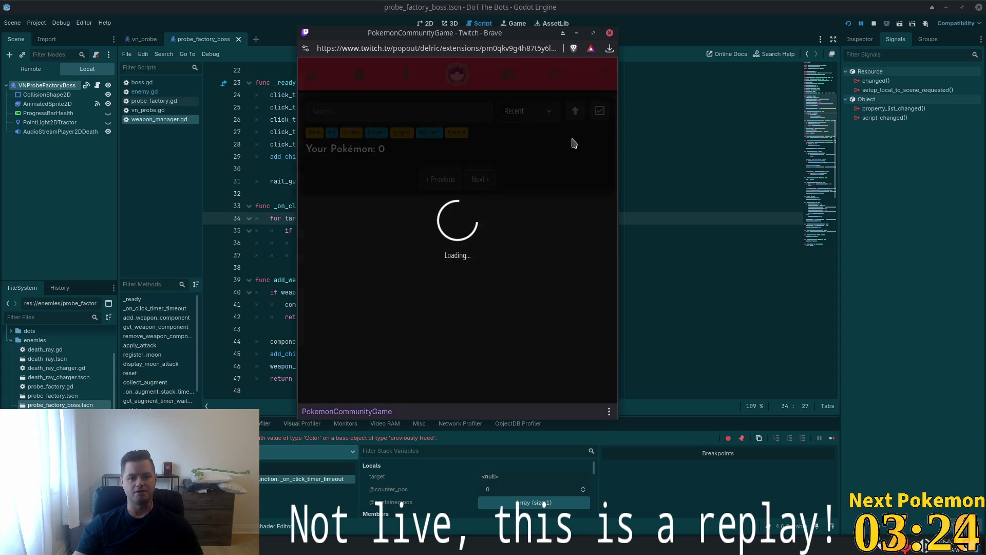
{"action": "left_click", "coordinate": [532, 111]}
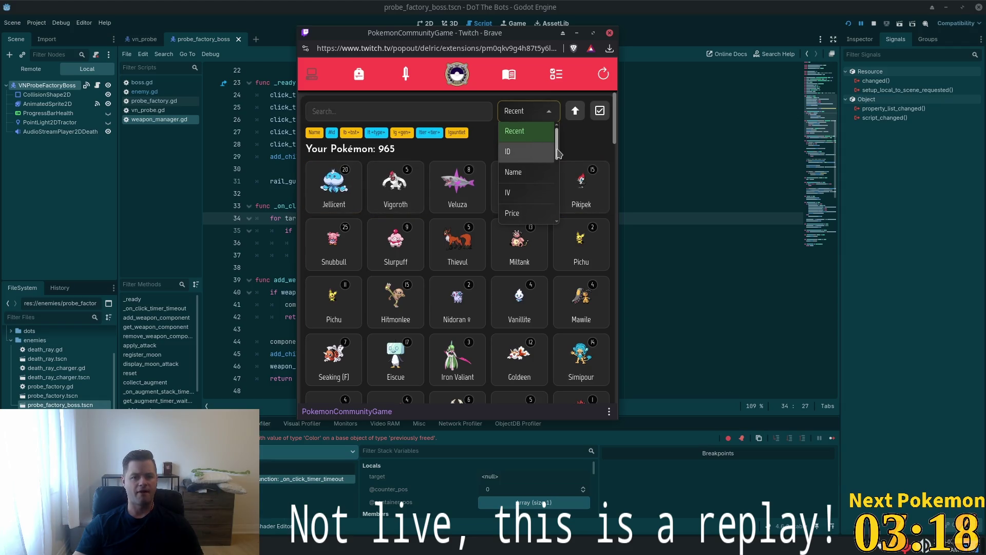
{"action": "left_click_drag", "start_coordinate": [557, 150], "coordinate": [546, 183]}
{"action": "left_click", "coordinate": [546, 171]}
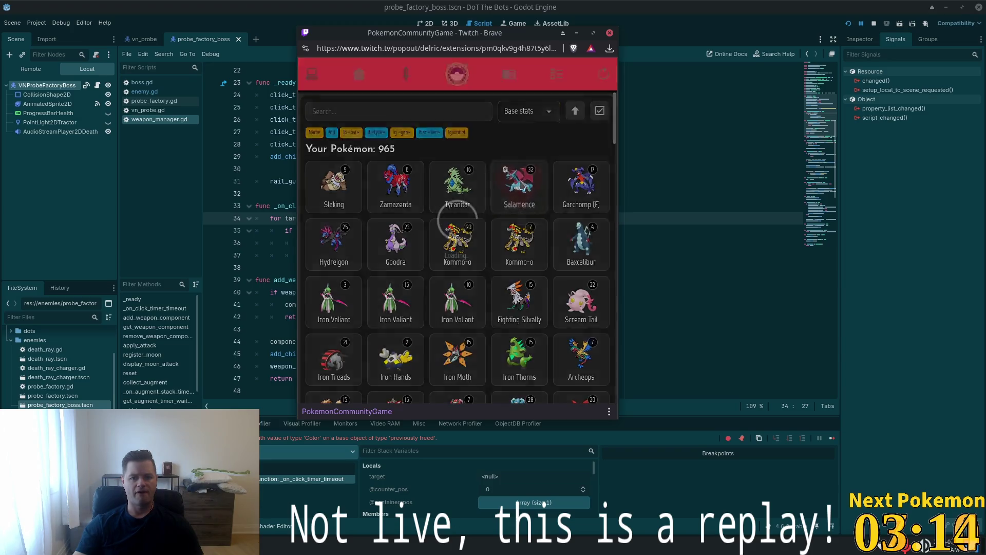
Open Salamence's card, toggle its lock twice ending Locked, and close it
{"action": "left_click", "coordinate": [429, 205]}
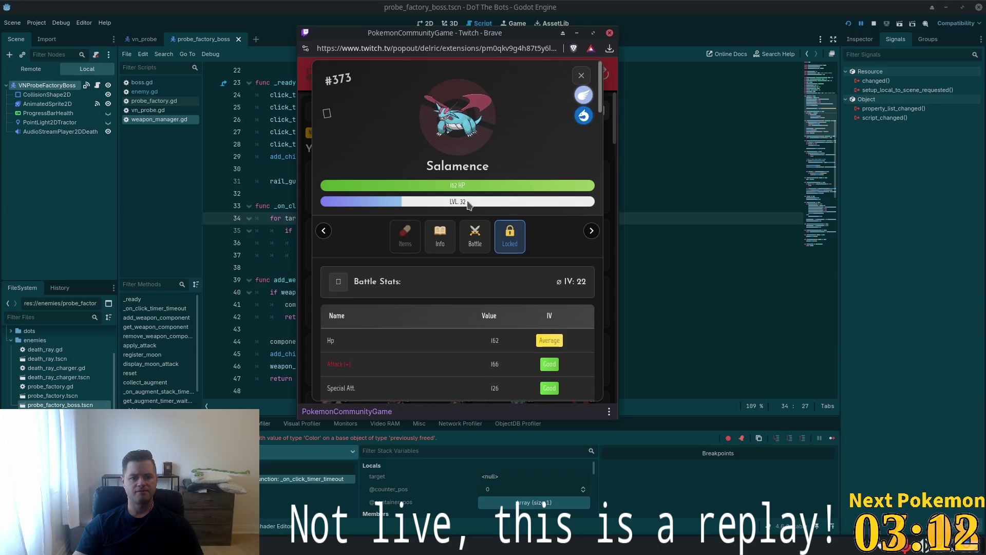
{"action": "left_click", "coordinate": [524, 242]}
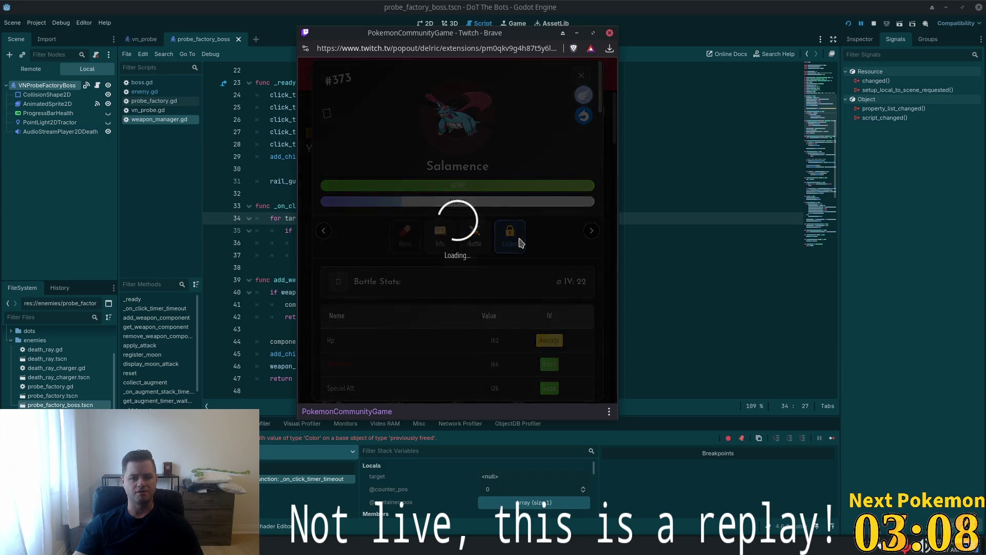
{"action": "left_click", "coordinate": [520, 242]}
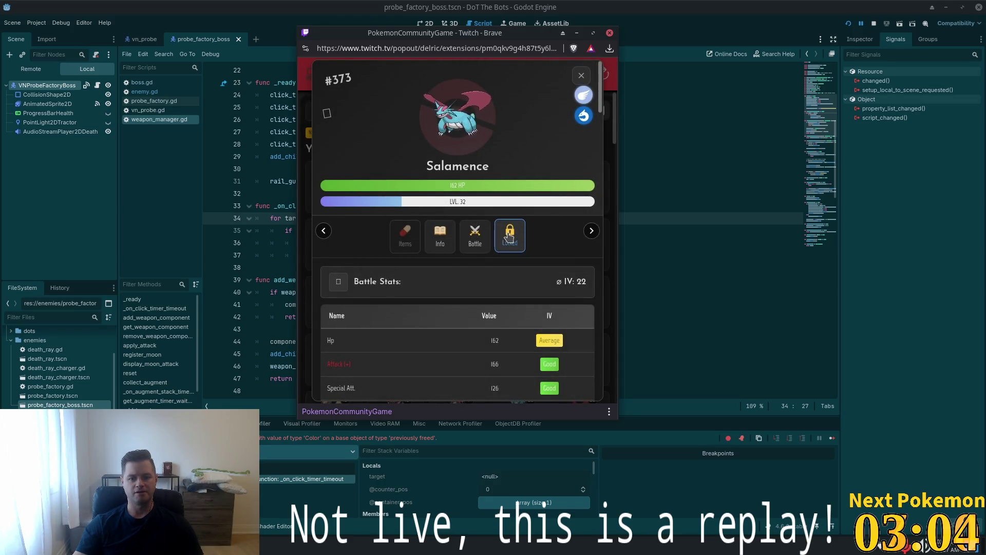
{"action": "left_click", "coordinate": [519, 235]}
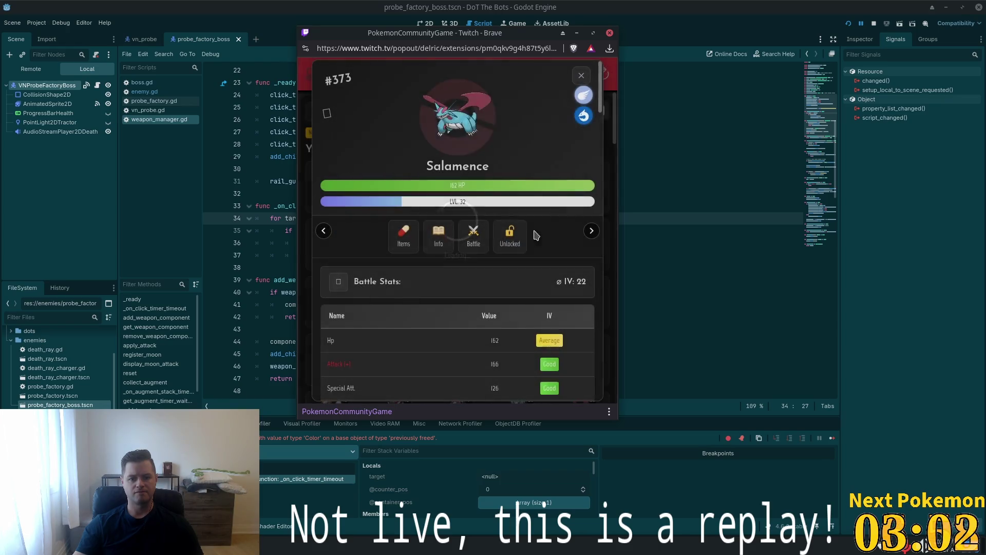
{"action": "left_click", "coordinate": [515, 232]}
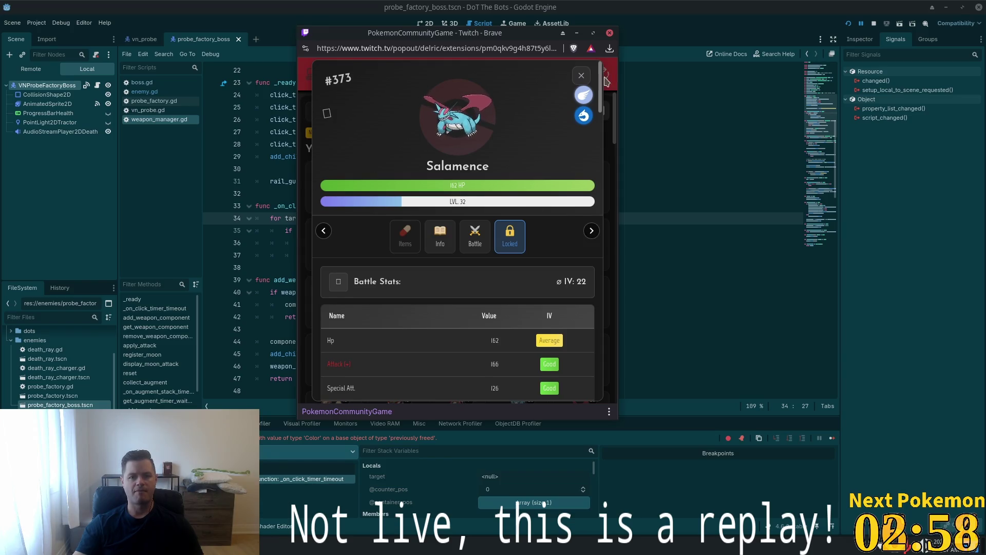
{"action": "left_click", "coordinate": [581, 77]}
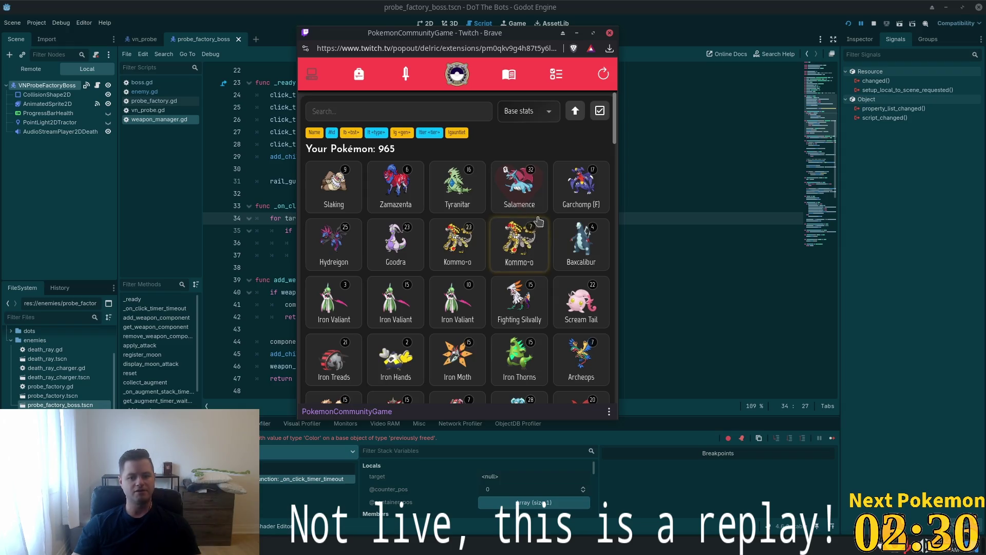
Scroll through the Pokémon collection, then switch to Missions and back to the Pokéball list
{"action": "scroll", "coordinate": [481, 238], "scroll_direction": "down", "scroll_amount": 2}
{"action": "scroll", "coordinate": [480, 238], "scroll_direction": "down", "scroll_amount": 2}
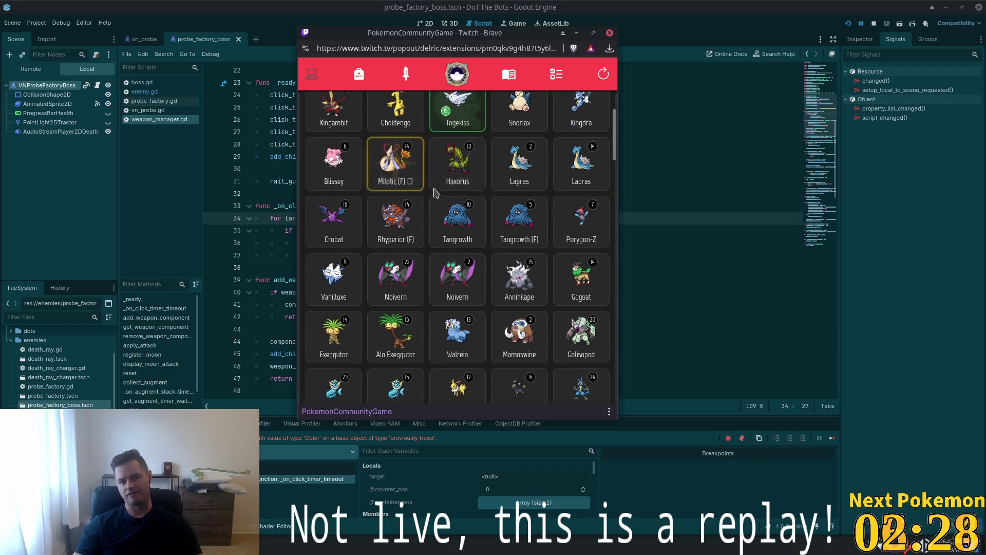
{"action": "scroll", "coordinate": [537, 241], "scroll_direction": "up", "scroll_amount": 3}
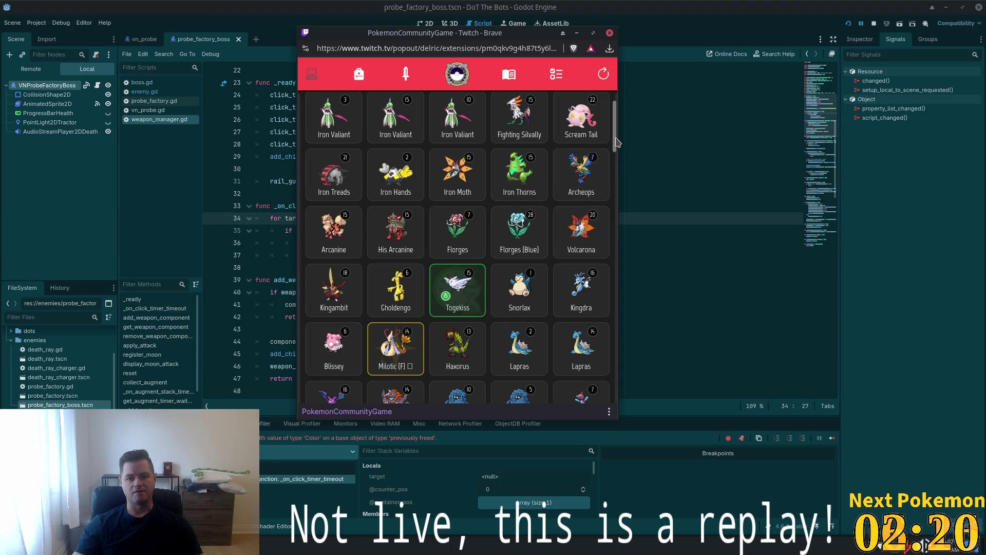
{"action": "mouse_move", "coordinate": [613, 139]}
{"action": "left_mouse_down"}
{"action": "mouse_move", "coordinate": [620, 77]}
{"action": "mouse_move", "coordinate": [590, 216]}
{"action": "mouse_move", "coordinate": [556, 291]}
{"action": "mouse_move", "coordinate": [606, 340]}
{"action": "left_mouse_up"}
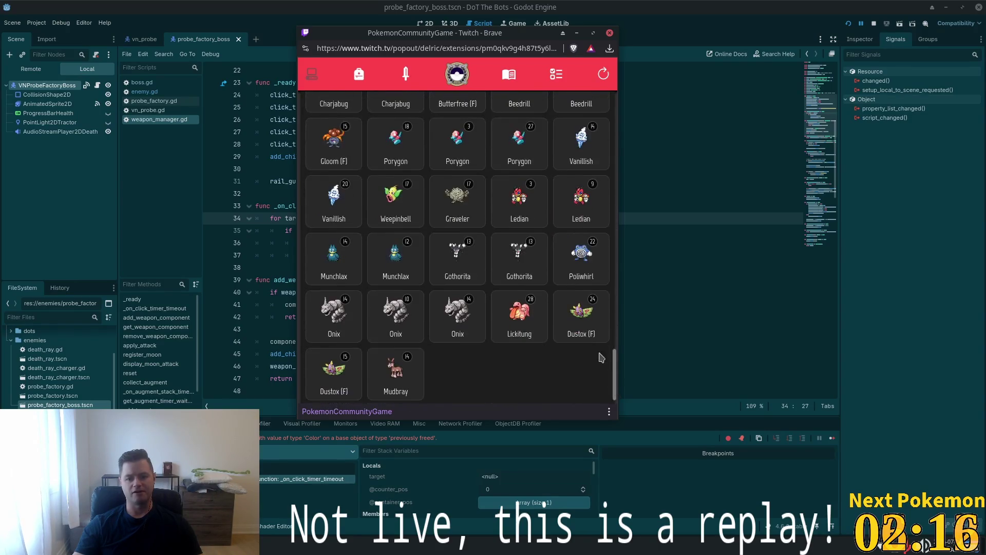
{"action": "scroll", "coordinate": [615, 370], "scroll_direction": "up", "scroll_amount": 5}
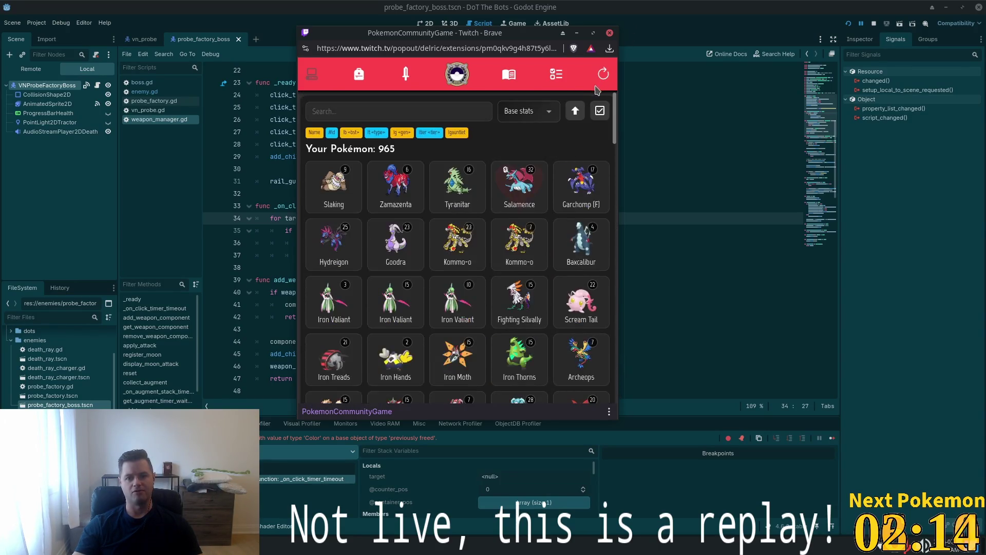
{"action": "left_click", "coordinate": [556, 75]}
{"action": "left_click", "coordinate": [456, 85]}
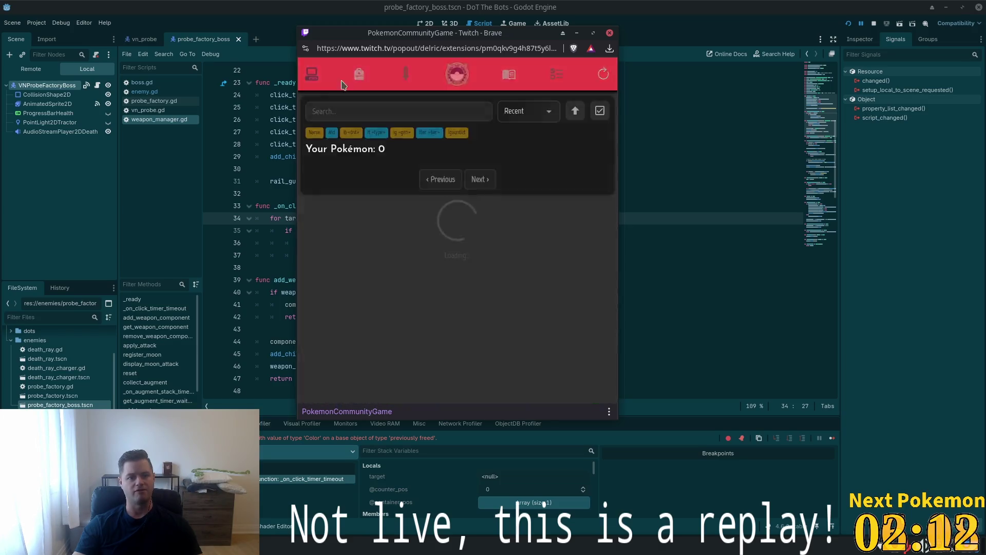
Sort the Pokémon by Level in ascending order so level-1 Beedrill leads
{"action": "left_click", "coordinate": [542, 119]}
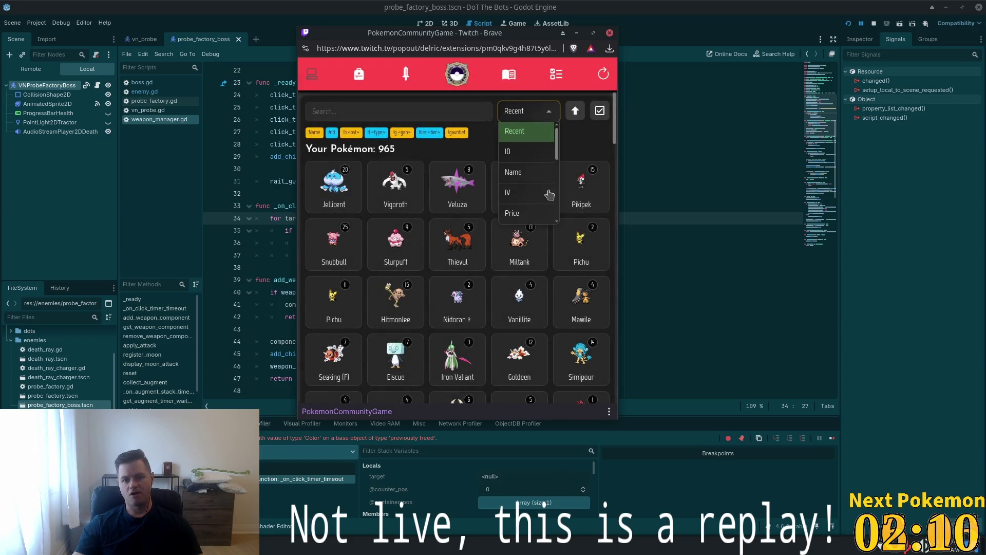
{"action": "left_click_drag", "start_coordinate": [558, 148], "coordinate": [558, 162]}
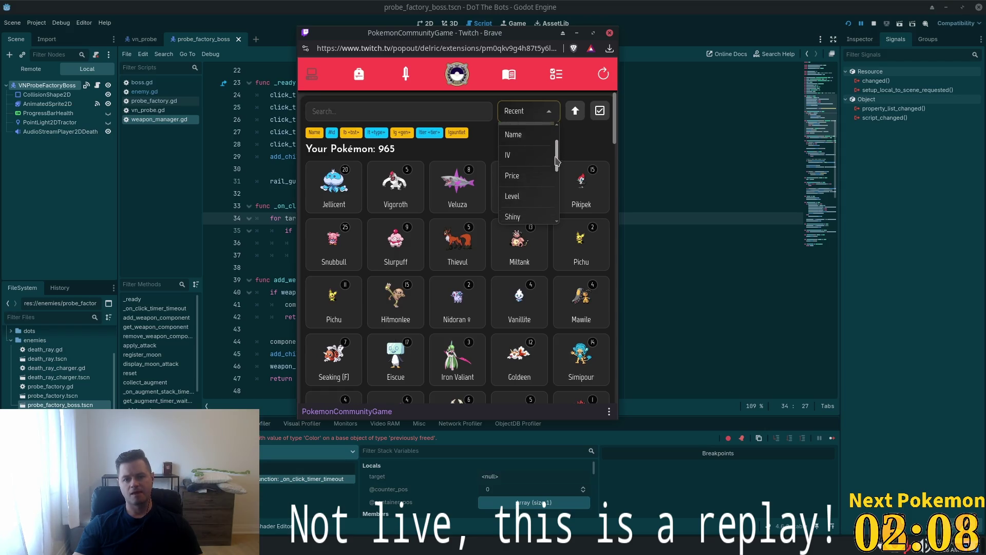
{"action": "left_click", "coordinate": [542, 165]}
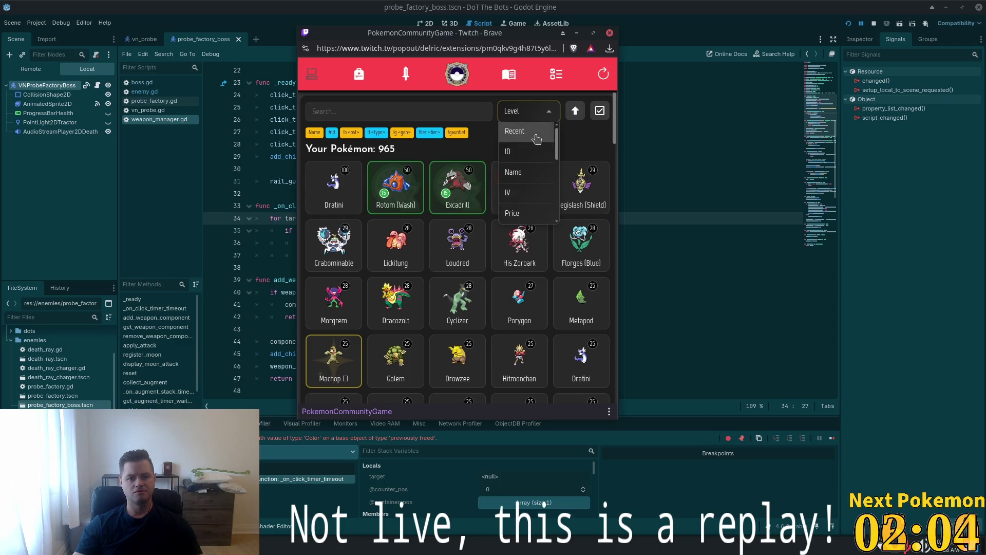
{"action": "scroll", "coordinate": [533, 206], "scroll_direction": "down", "scroll_amount": 2}
{"action": "scroll", "coordinate": [532, 176], "scroll_direction": "up", "scroll_amount": 2}
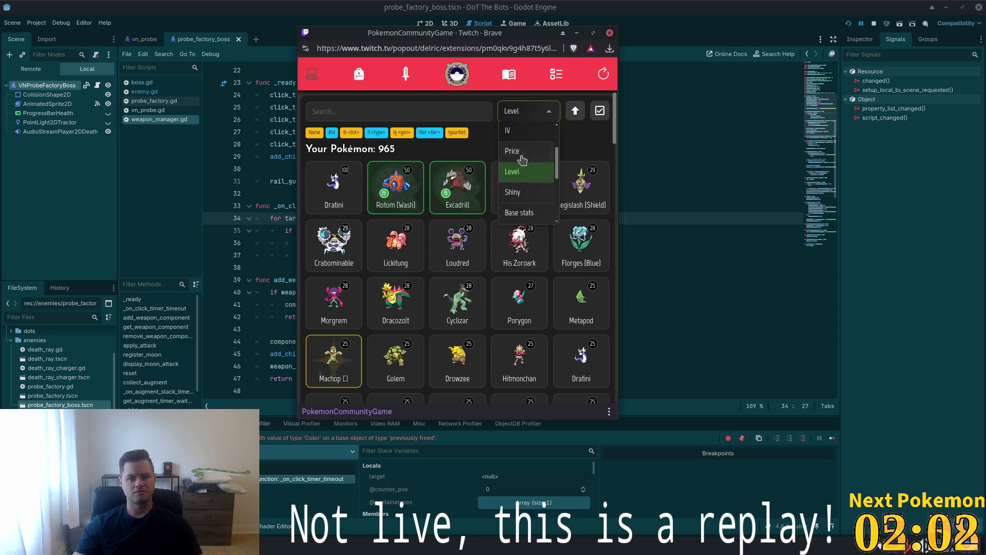
{"action": "left_click", "coordinate": [522, 175]}
{"action": "left_click", "coordinate": [572, 113]}
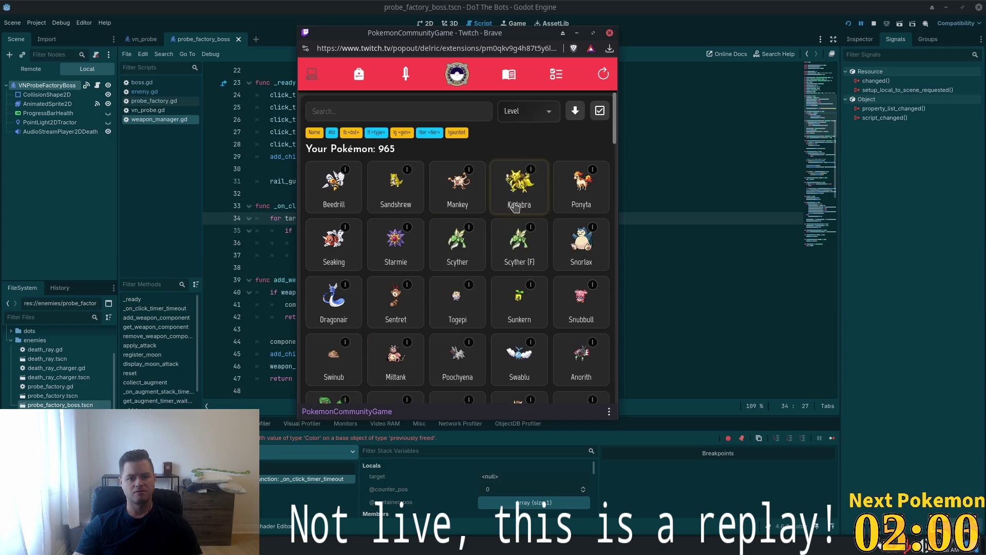